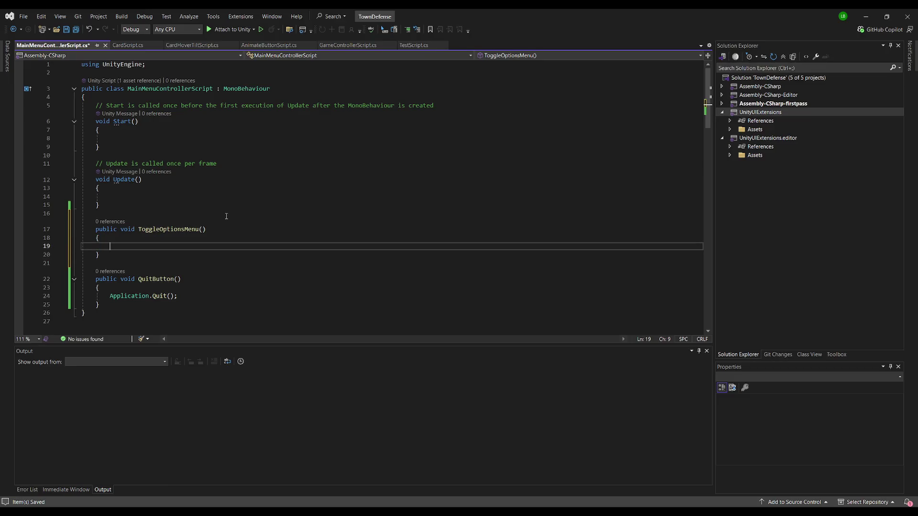
# Step: Add a [SerializeField] private GameObject field named optionsMenuPanel to the class
pyautogui.hotkey('ctrl', 'Home')
pyautogui.click(167, 97)
pyautogui.press('Return')
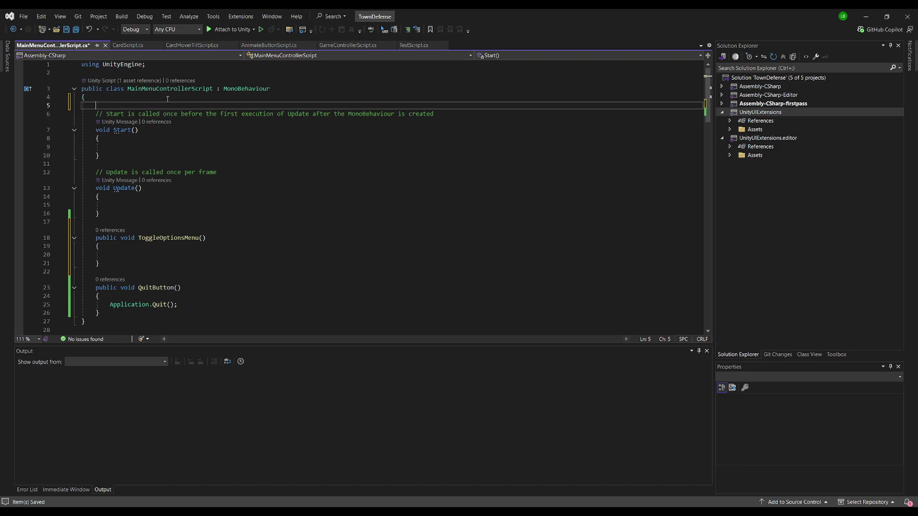
pyautogui.write('[SerializeField')
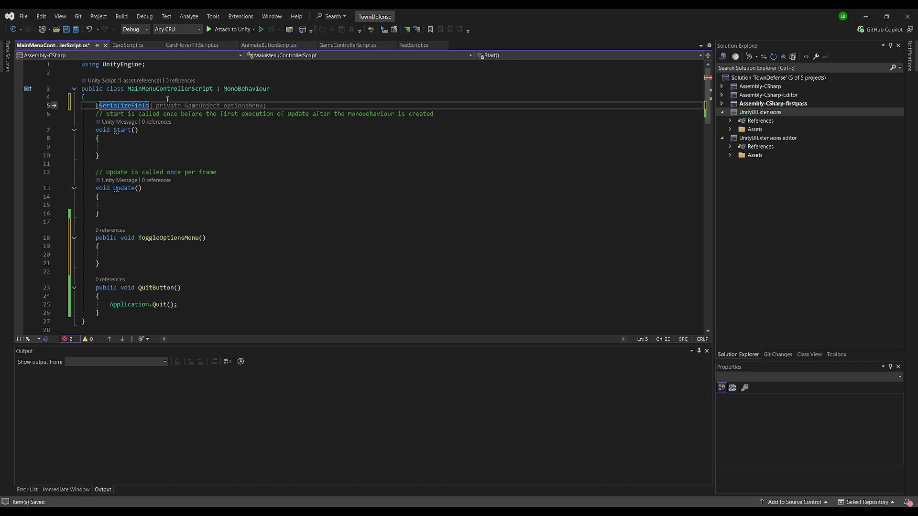
pyautogui.press('Tab')
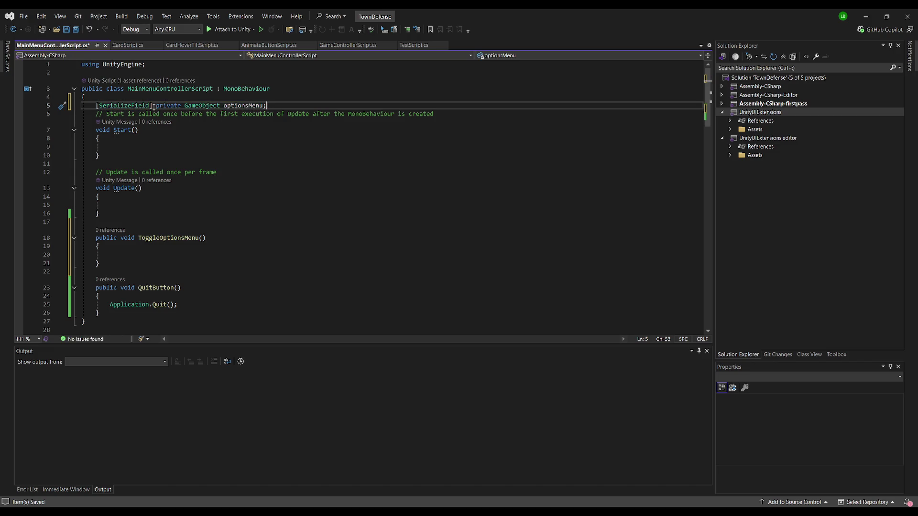
pyautogui.click(154, 106)
pyautogui.press('Return')
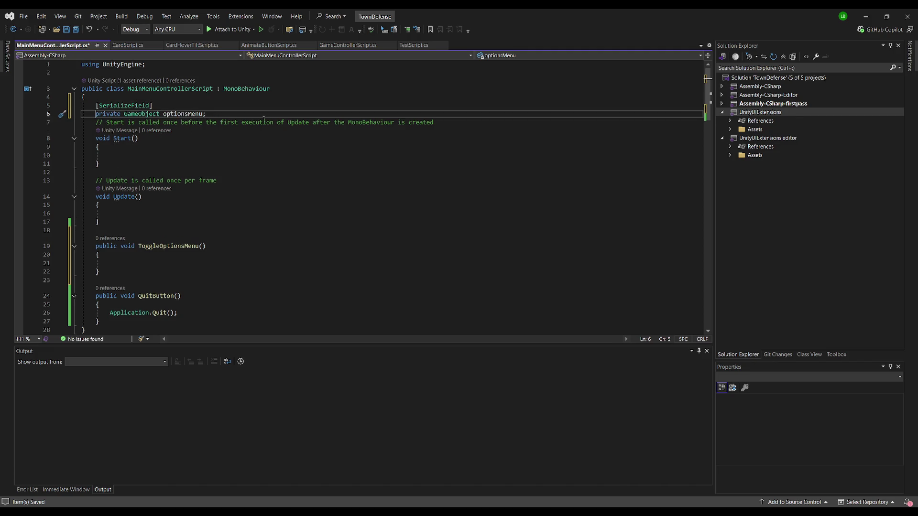
pyautogui.click(201, 114)
pyautogui.hotkey('ctrl', 'r')
pyautogui.hotkey('ctrl', 'r')
pyautogui.write('Panel')
pyautogui.press('Return')
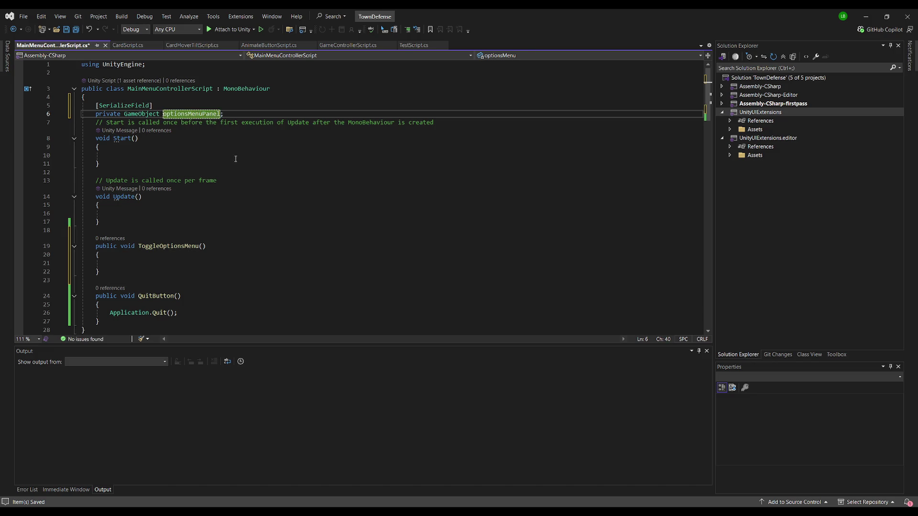
pyautogui.press('Return')
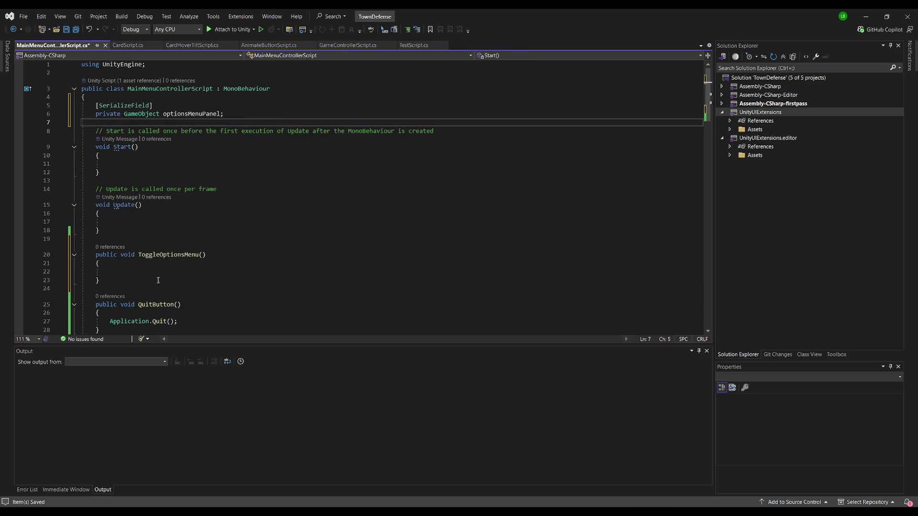
# Step: Fill ToggleOptionsMenu with a null-checked SetActive(!isActive) toggle of optionsMenuPanel, then return to Unity
pyautogui.click(161, 272)
pyautogui.write('if(opti')
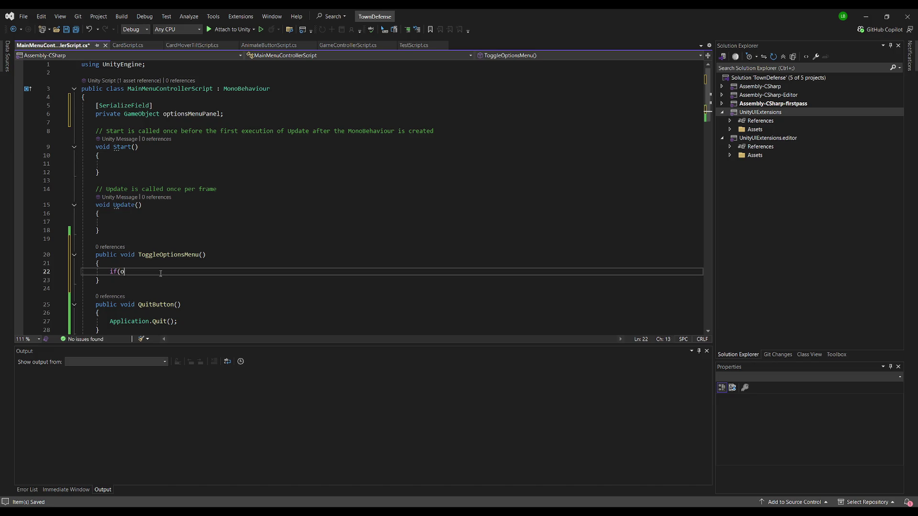
pyautogui.press('Tab')
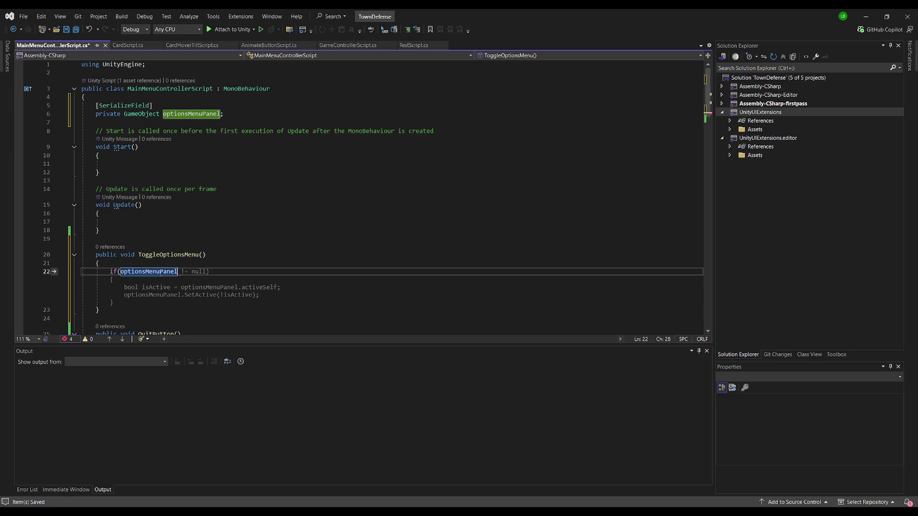
pyautogui.press('Tab')
pyautogui.press('Up')
pyautogui.press('Up')
pyautogui.press('Up')
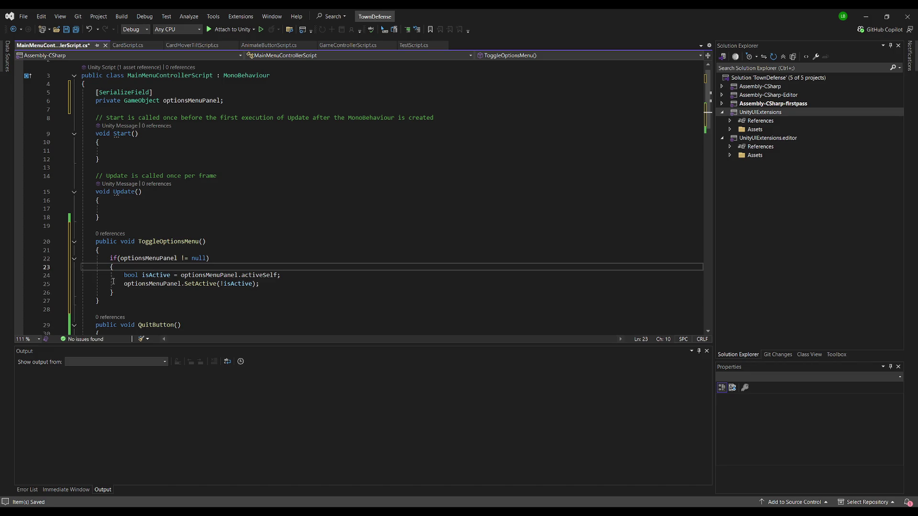
pyautogui.hotkey('alt', 'Tab')
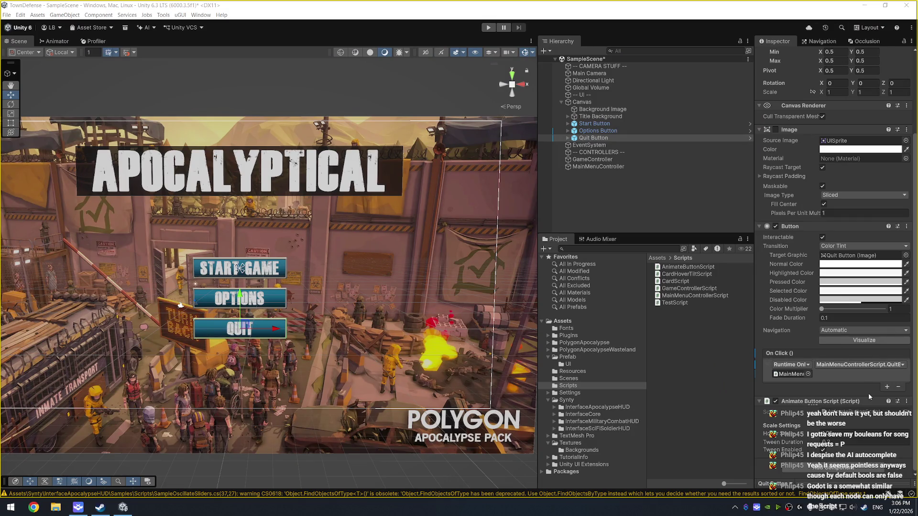
# Step: Add an Event Trigger to GameController with Pointer Click and Pointer Enter events
pyautogui.click(607, 159)
pyautogui.click(832, 147)
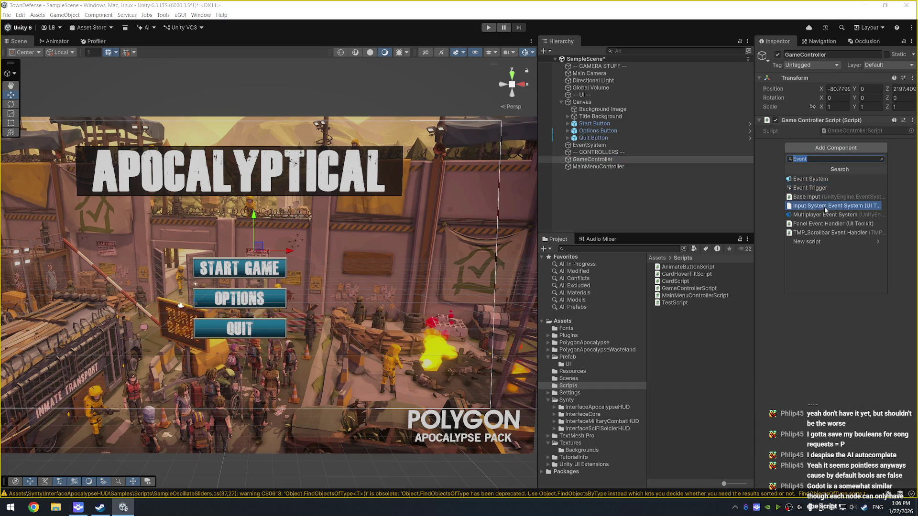
pyautogui.click(824, 189)
pyautogui.click(841, 160)
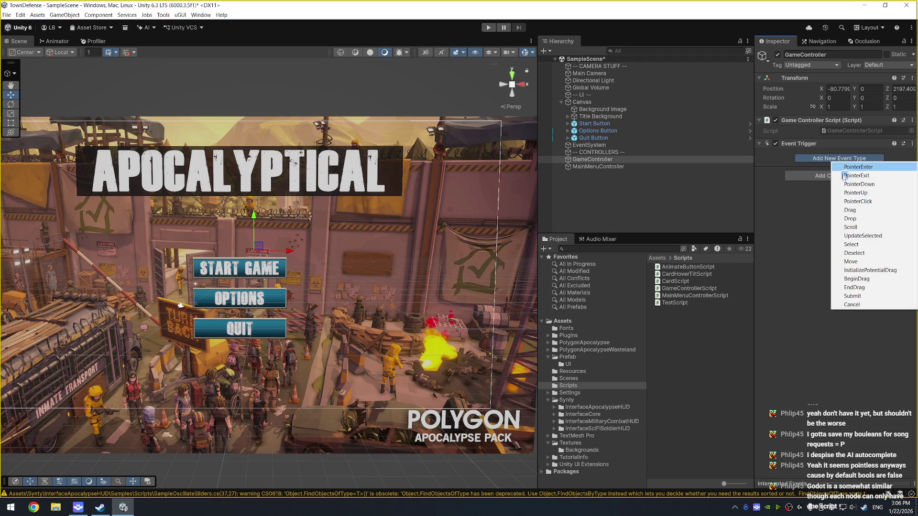
pyautogui.click(872, 202)
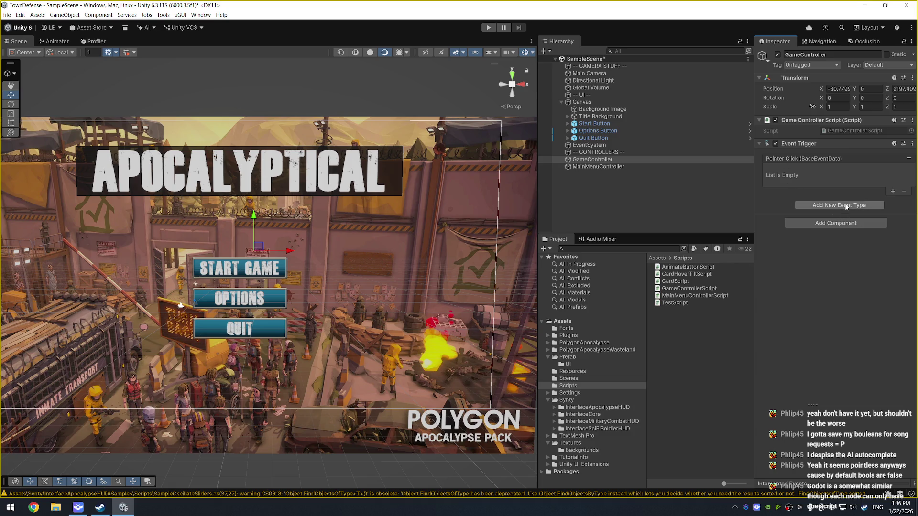
pyautogui.click(892, 191)
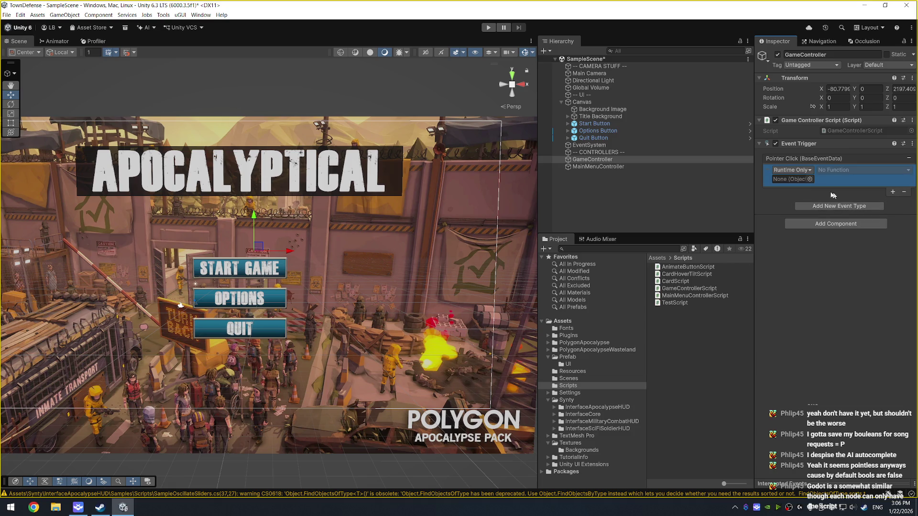
pyautogui.click(832, 206)
pyautogui.click(858, 209)
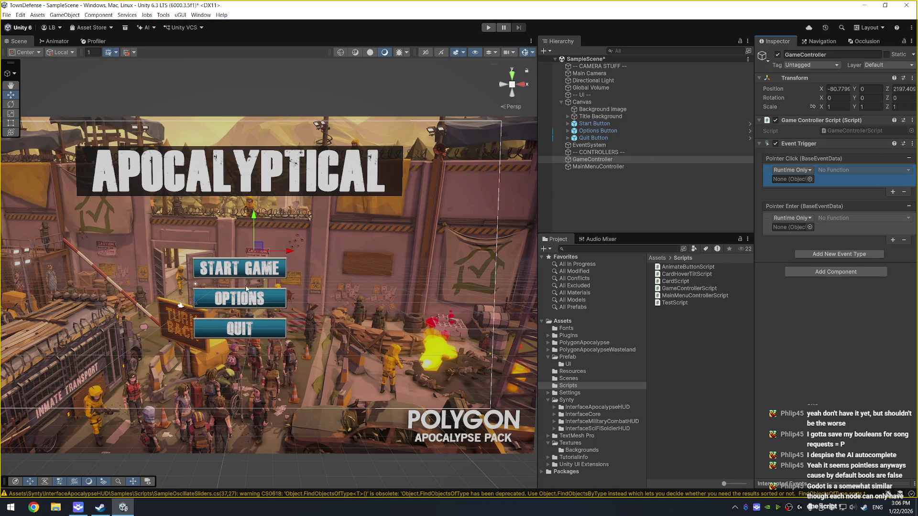
# Step: Open the Start Button's Animate Button Script in Visual Studio
pyautogui.click(649, 125)
pyautogui.scroll(-3, 825, 350)
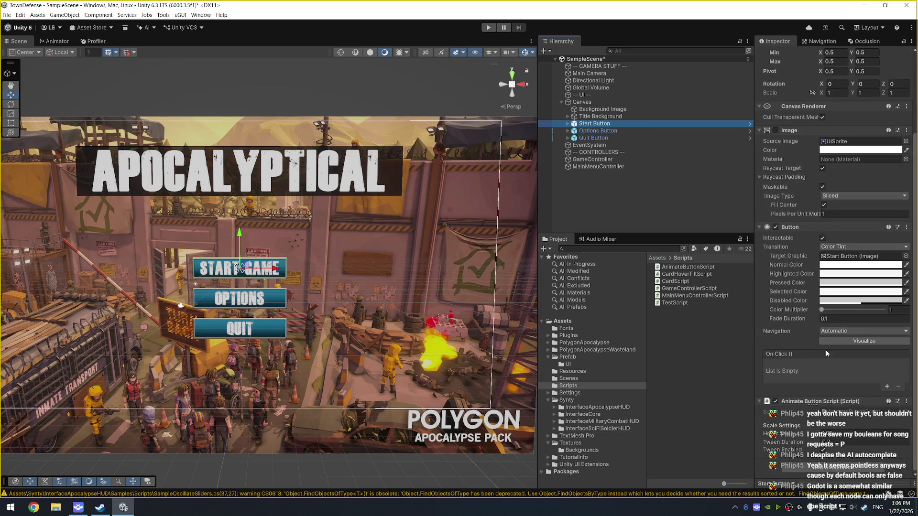
pyautogui.doubleClick(856, 413)
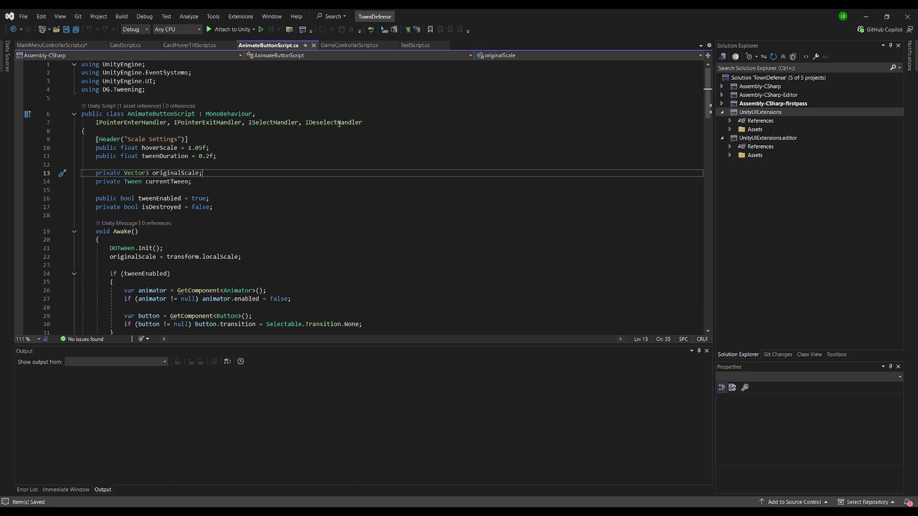
# Step: Join AnimateButtonScript's interface list onto the class declaration line and save the file
pyautogui.scroll(-6, 300, 259)
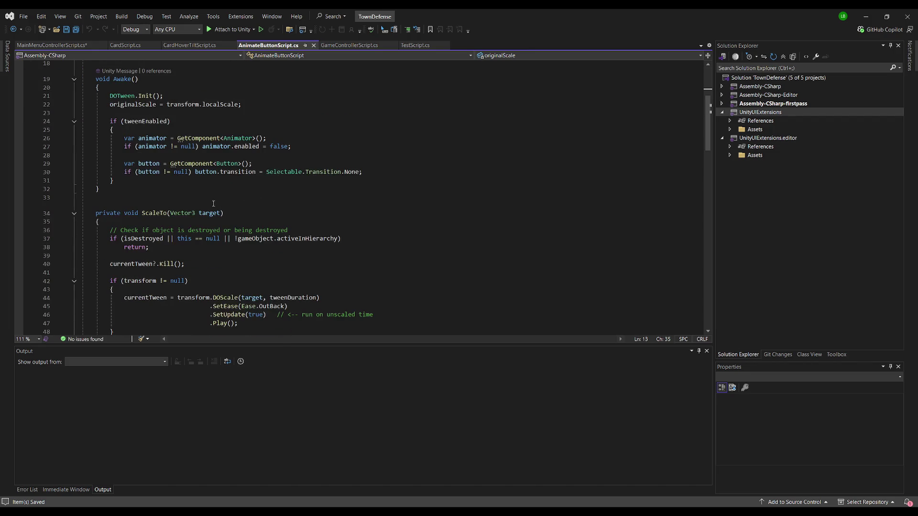
pyautogui.scroll(-4, 156, 179)
pyautogui.scroll(6, 162, 163)
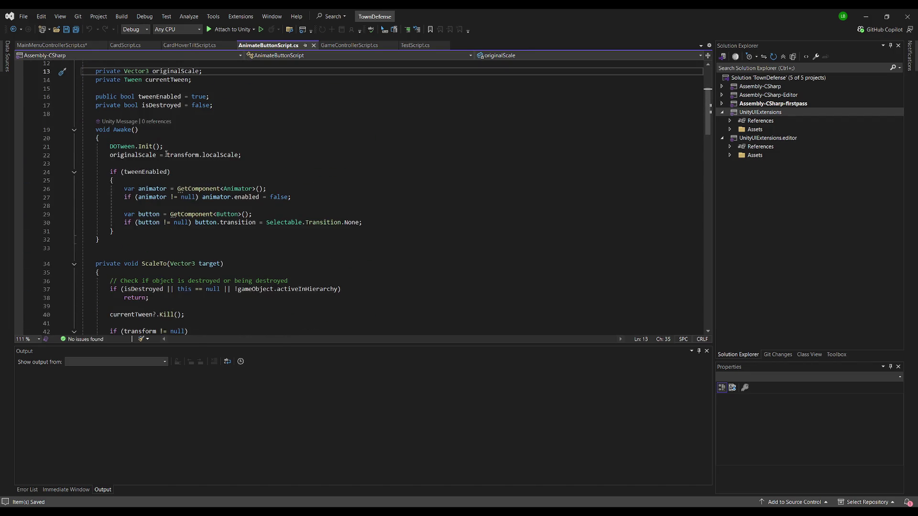
pyautogui.scroll(-14, 163, 177)
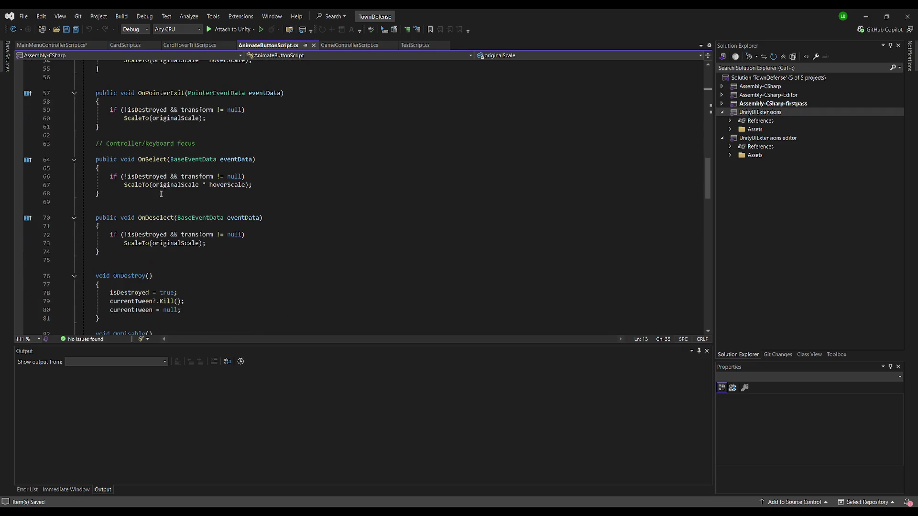
pyautogui.scroll(-5, 173, 188)
pyautogui.scroll(20, 215, 191)
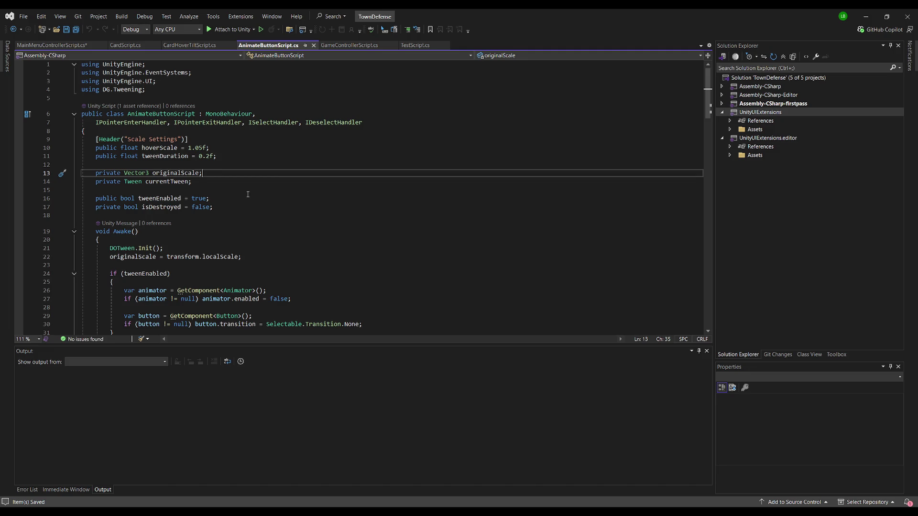
pyautogui.click(196, 130)
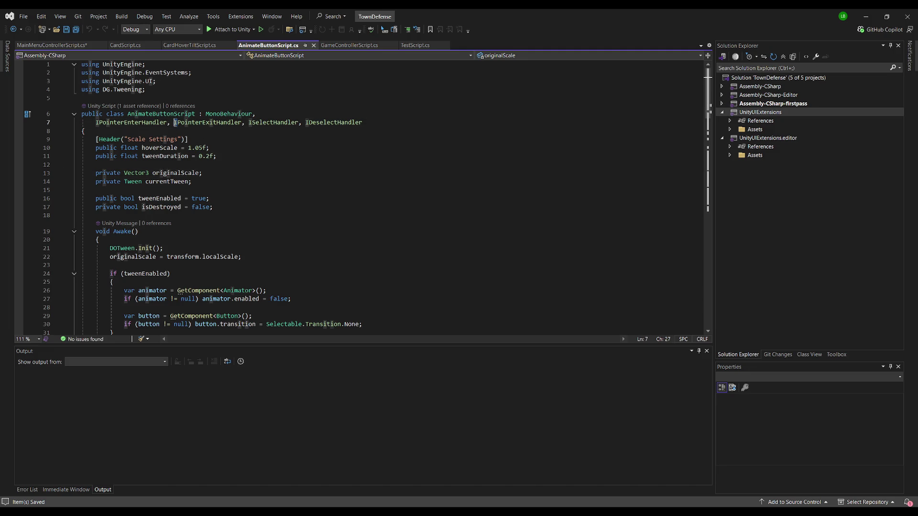
pyautogui.click(269, 114)
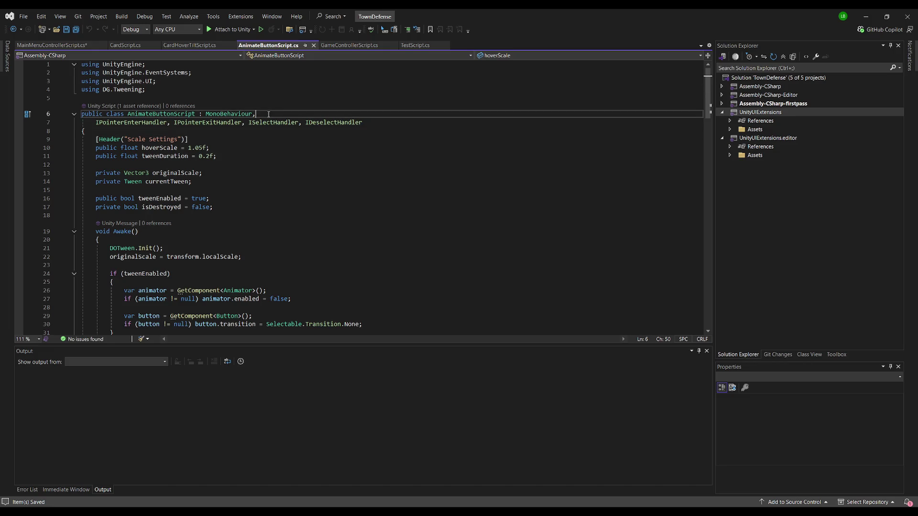
pyautogui.press('Delete')
pyautogui.press('Delete')
pyautogui.press('Delete')
pyautogui.press('Delete')
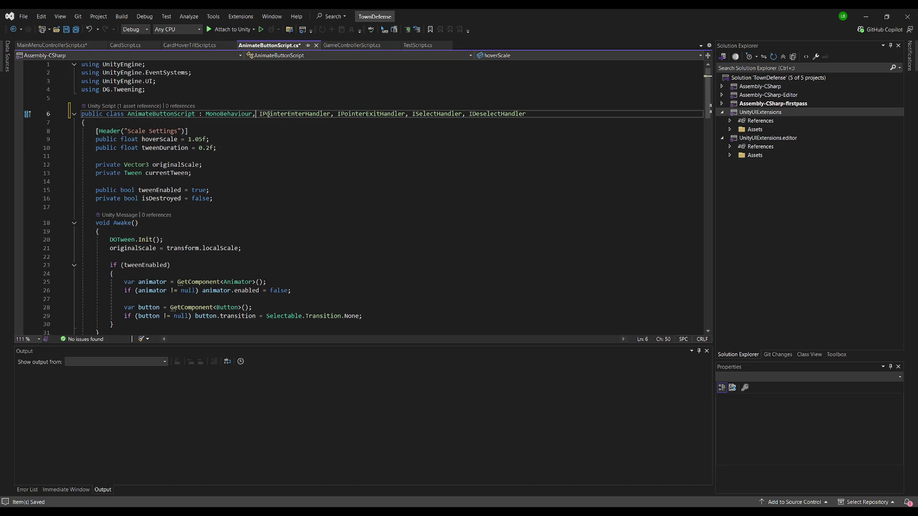
pyautogui.press('Right')
pyautogui.hotkey('ctrl', 's')
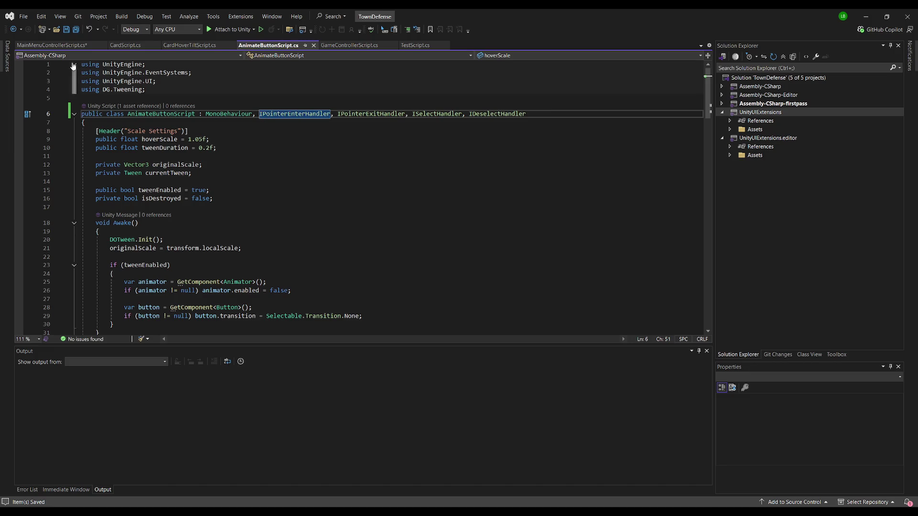
# Step: Save MainMenuControllerScript and switch back to the Unity editor
pyautogui.hotkey('ctrl', 'Tab')
pyautogui.hotkey('ctrl', 's')
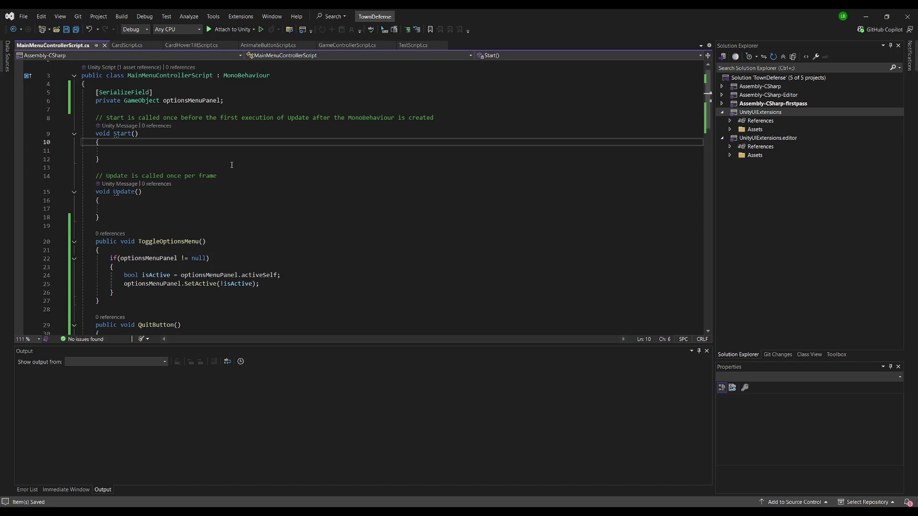
pyautogui.scroll(-3, 239, 203)
pyautogui.click(224, 191)
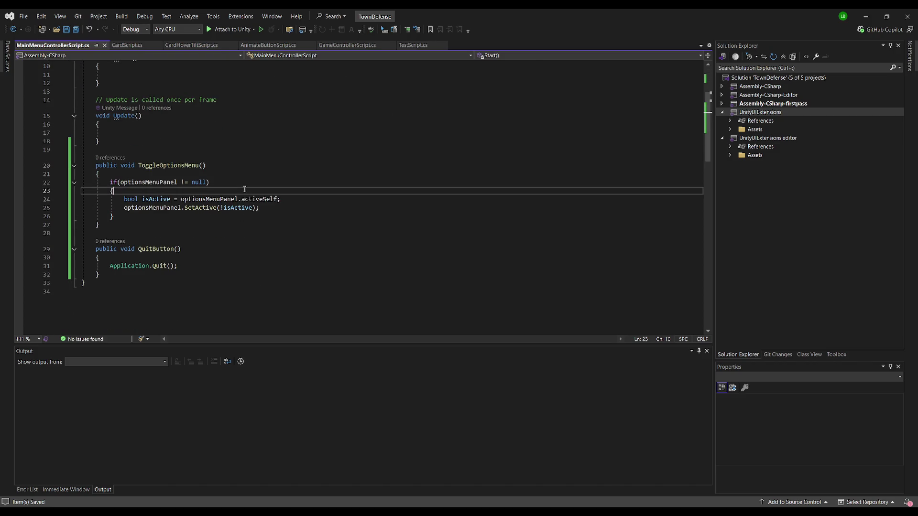
pyautogui.hotkey('alt', 'Tab')
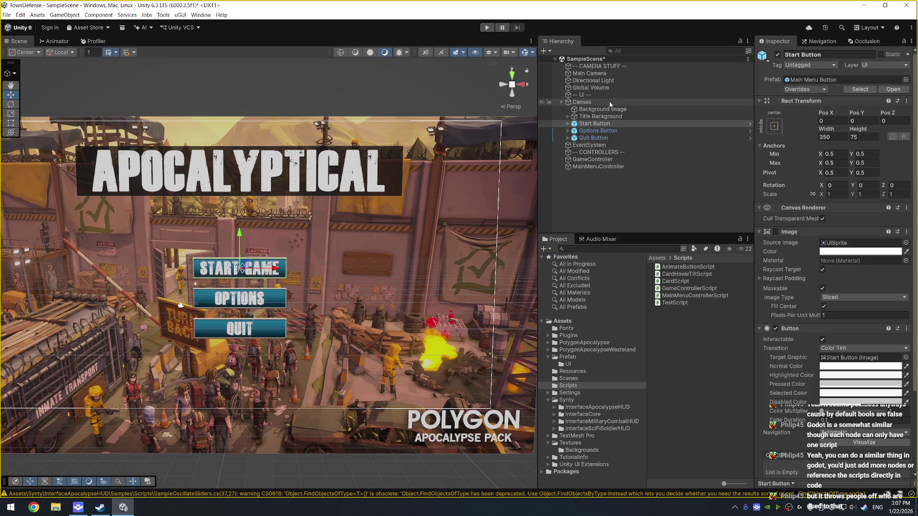
# Step: Create a Panel under Canvas through the Hierarchy's UI context submenu
pyautogui.click(603, 102)
pyautogui.rightClick(601, 104)
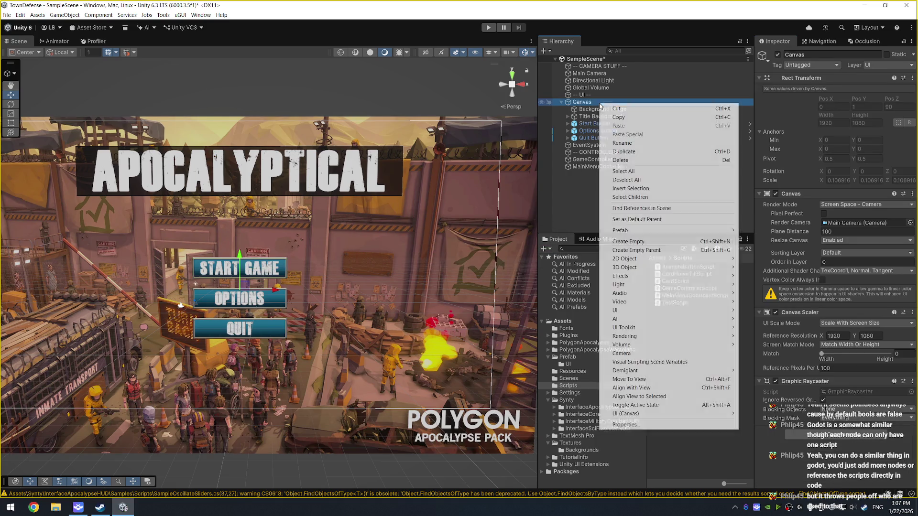
pyautogui.moveTo(678, 310)
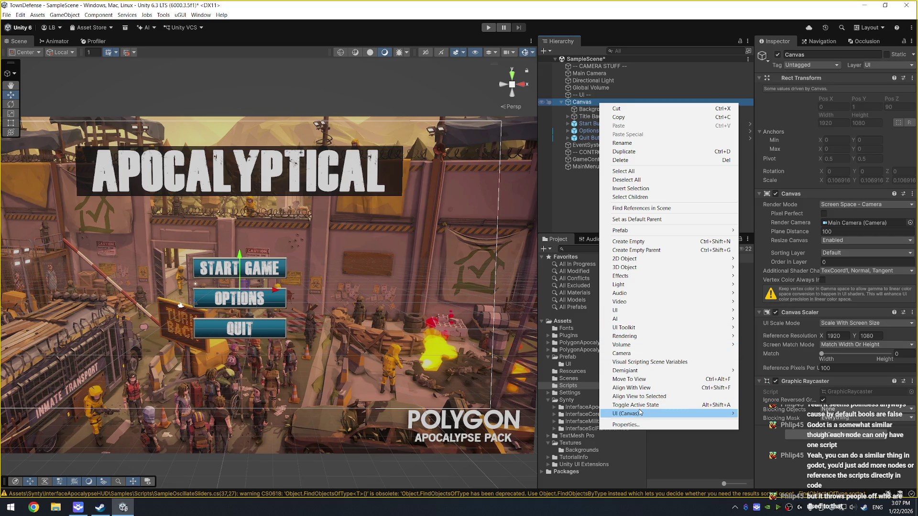
pyautogui.moveTo(640, 413)
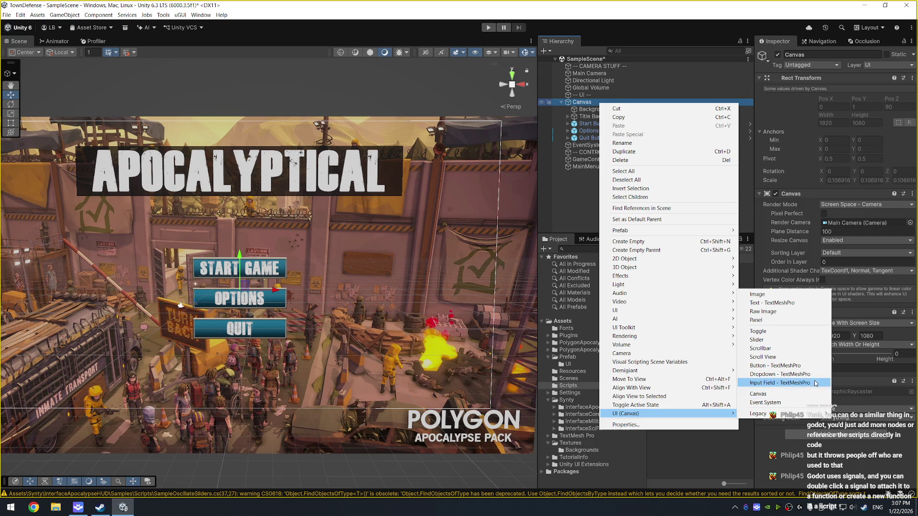
pyautogui.click(755, 320)
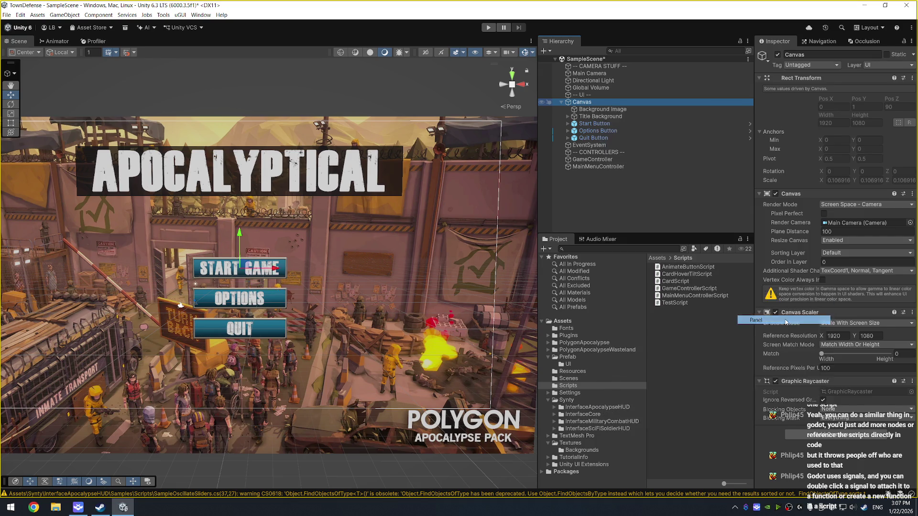
pyautogui.scroll(-2, 286, 253)
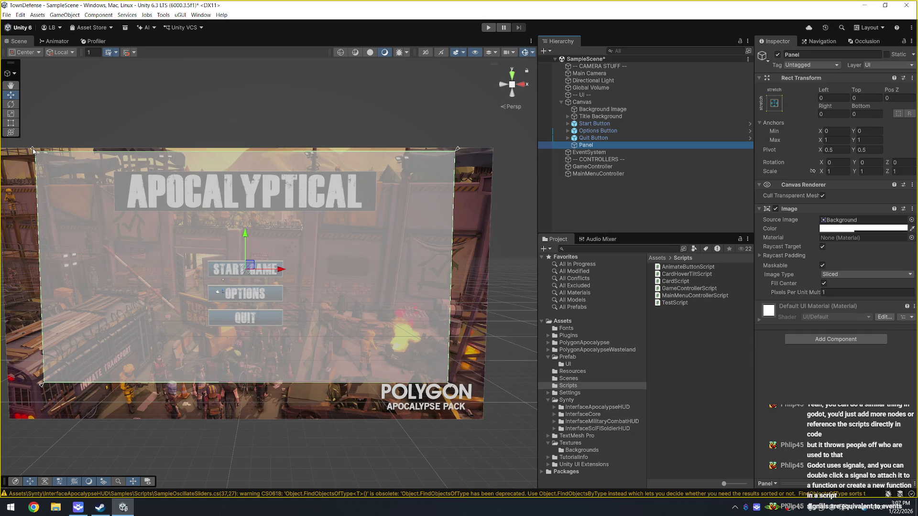
# Step: Drag the panel's anchor handles to frame the right-hand area of the menu
pyautogui.moveTo(32, 148)
pyautogui.mouseDown()
pyautogui.moveTo(296, 215)
pyautogui.moveTo(289, 215)
pyautogui.mouseUp()
pyautogui.moveTo(288, 386); pyautogui.dragTo(282, 372)
pyautogui.moveTo(453, 374); pyautogui.dragTo(446, 377)
pyautogui.moveTo(282, 373); pyautogui.dragTo(288, 377)
# Step: Set the panel's Left, Top, Right and Bottom offsets all to 0
pyautogui.click(840, 98)
pyautogui.write('0')
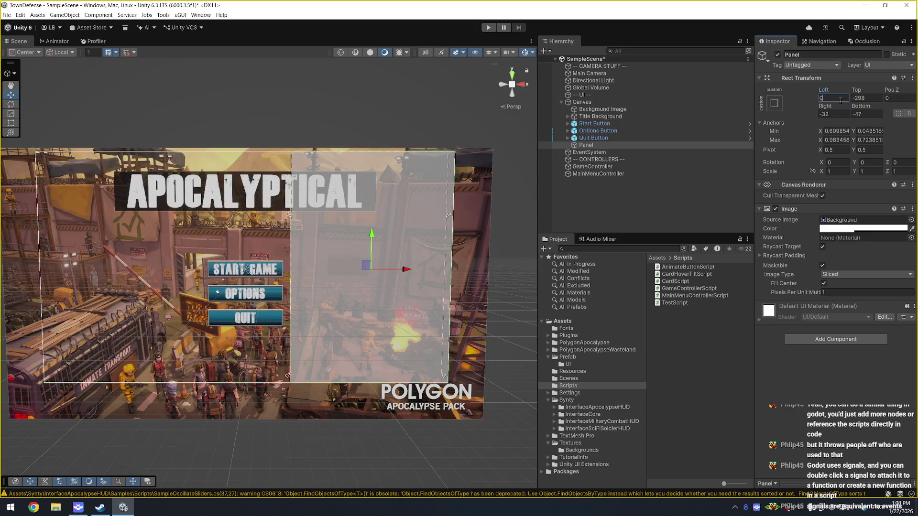
pyautogui.press('Tab')
pyautogui.write('0')
pyautogui.press('Tab')
pyautogui.press('Tab')
pyautogui.write('0')
pyautogui.press('Tab')
pyautogui.write('0')
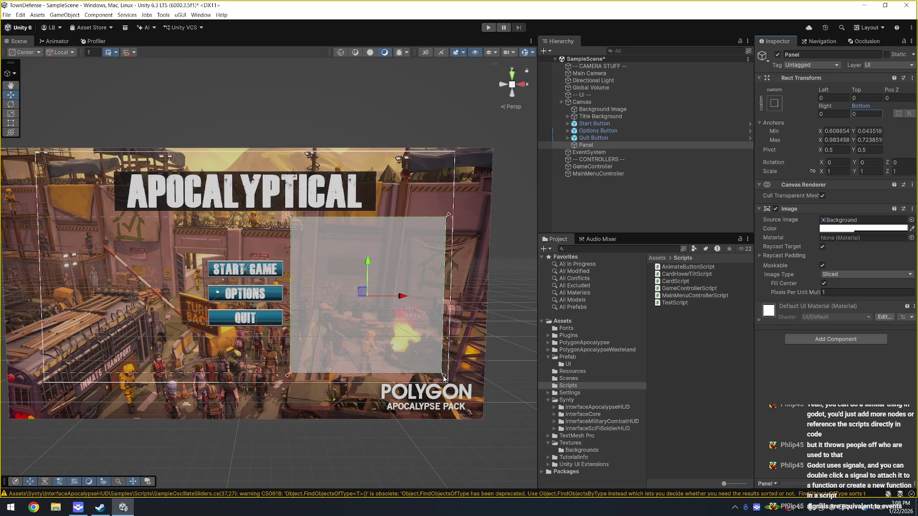
pyautogui.moveTo(444, 378); pyautogui.dragTo(444, 379)
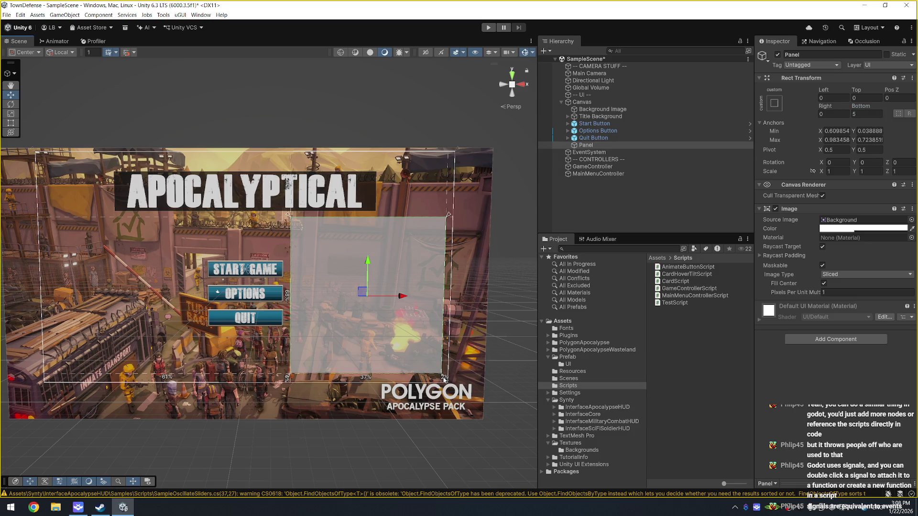
pyautogui.click(870, 114)
pyautogui.write('0')
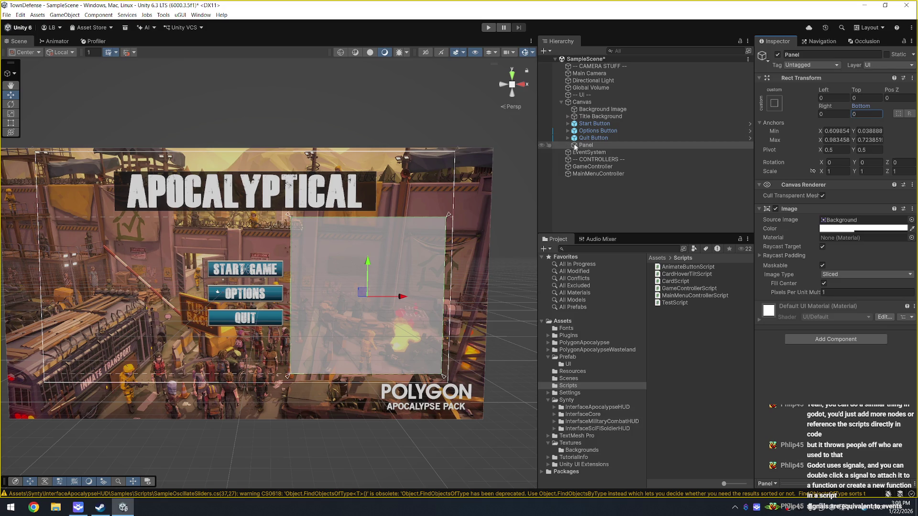
# Step: Rename the panel Options Menu Panel, assign it to MainMenuController, and deactivate it
pyautogui.click(589, 145)
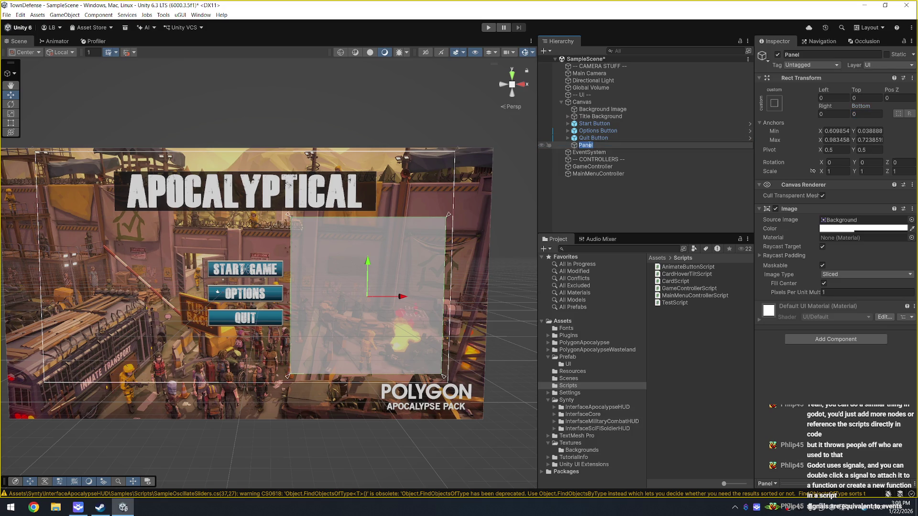
pyautogui.write('Option')
pyautogui.write('s Menu Panel')
pyautogui.press('Return')
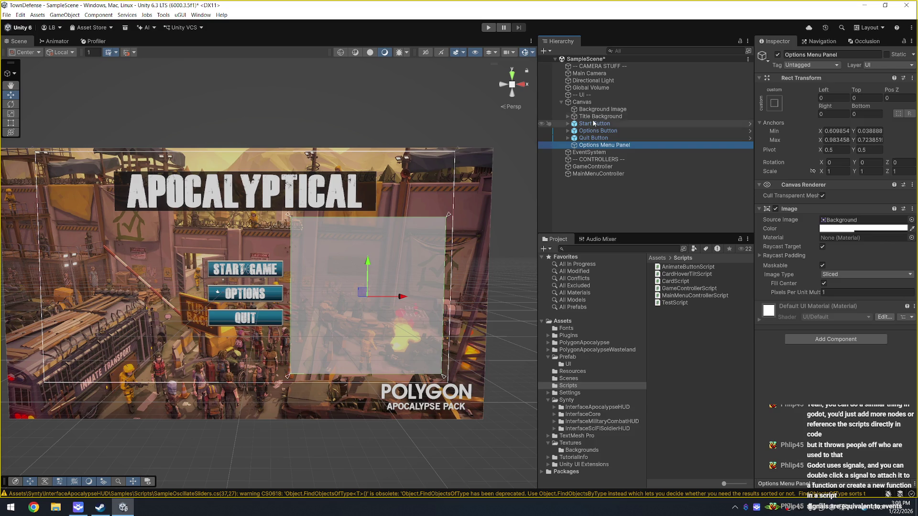
pyautogui.click(613, 176)
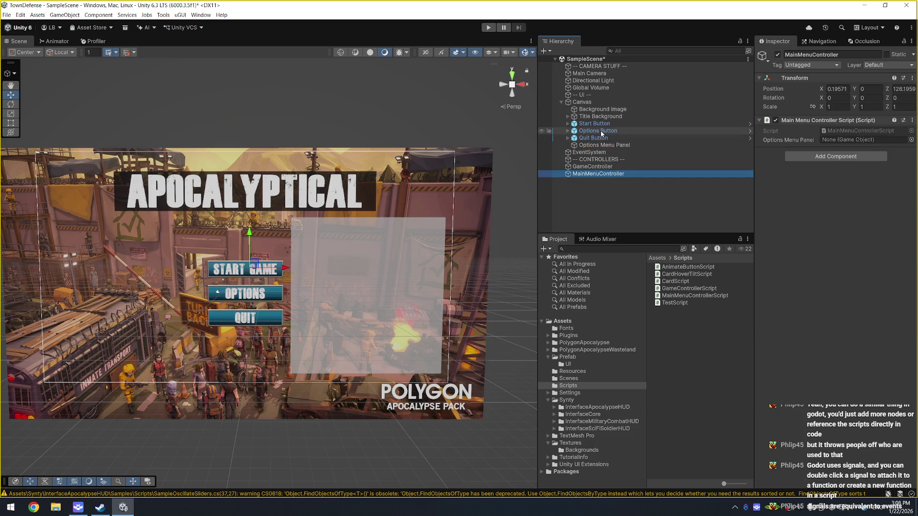
pyautogui.moveTo(604, 145)
pyautogui.mouseDown()
pyautogui.moveTo(774, 151)
pyautogui.moveTo(860, 139)
pyautogui.moveTo(622, 145)
pyautogui.mouseUp()
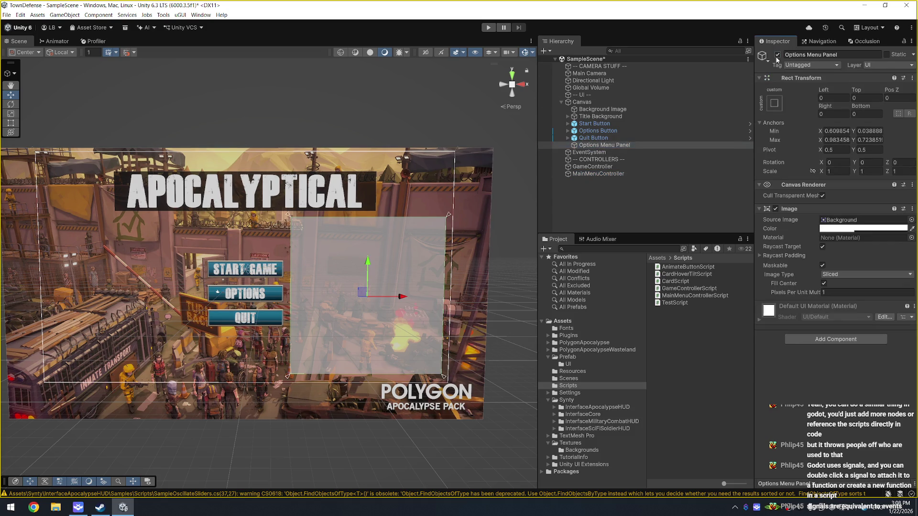
pyautogui.click(777, 55)
# Step: Add an empty On Click entry to the Options Button
pyautogui.click(619, 130)
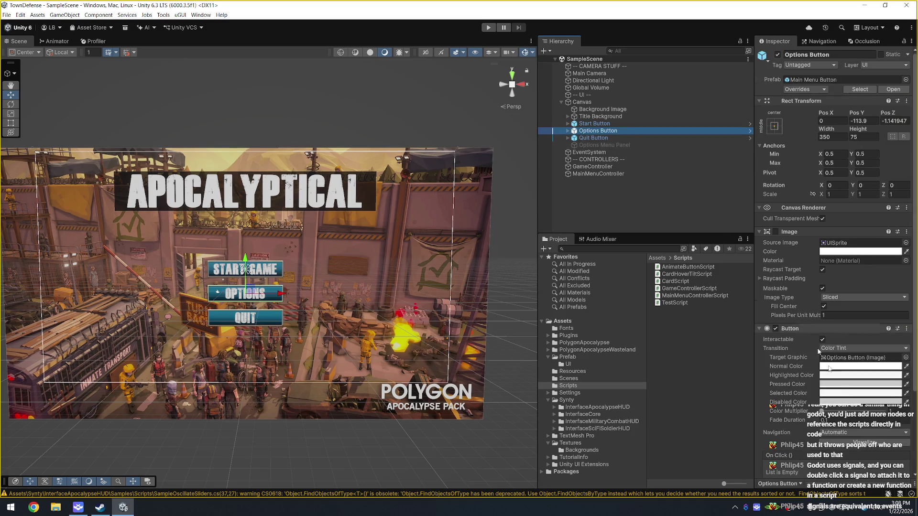
pyautogui.scroll(-5, 836, 416)
pyautogui.click(887, 385)
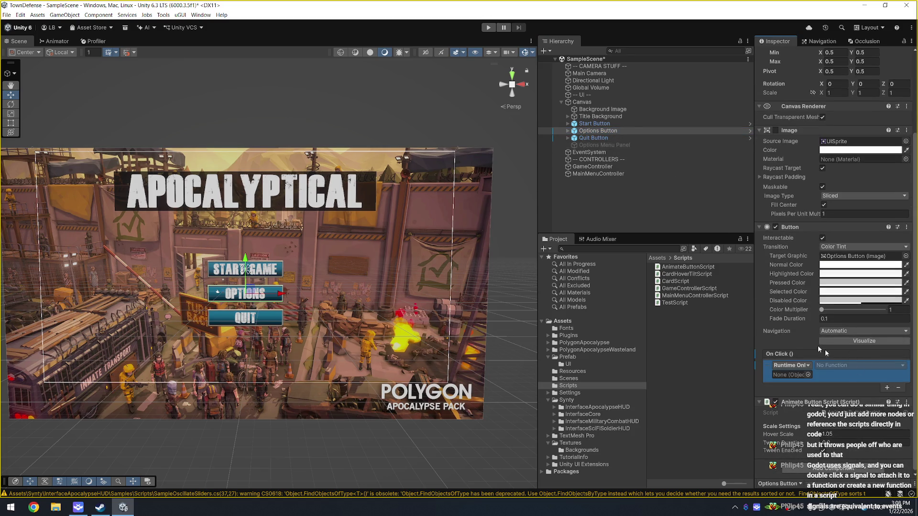
# Step: Point Options Button's On Click at MainMenuControllerScript.ToggleOptionsMenu, save the scene, and enter Play mode
pyautogui.moveTo(598, 174); pyautogui.dragTo(792, 378)
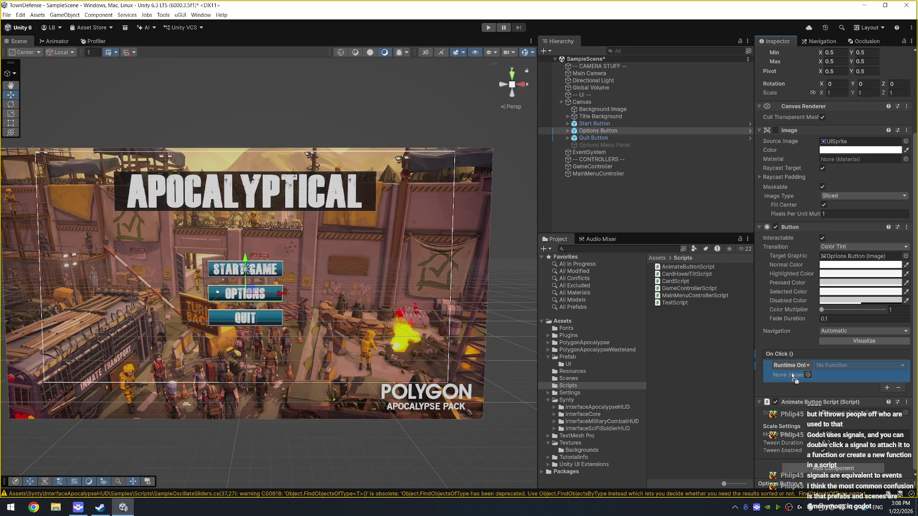
pyautogui.moveTo(791, 376); pyautogui.dragTo(791, 375)
pyautogui.click(823, 366)
pyautogui.moveTo(860, 404)
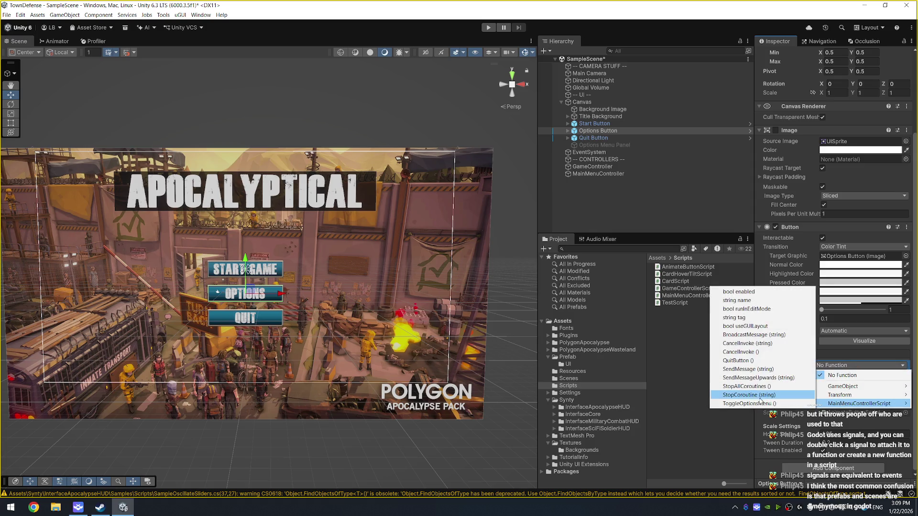
pyautogui.click(762, 403)
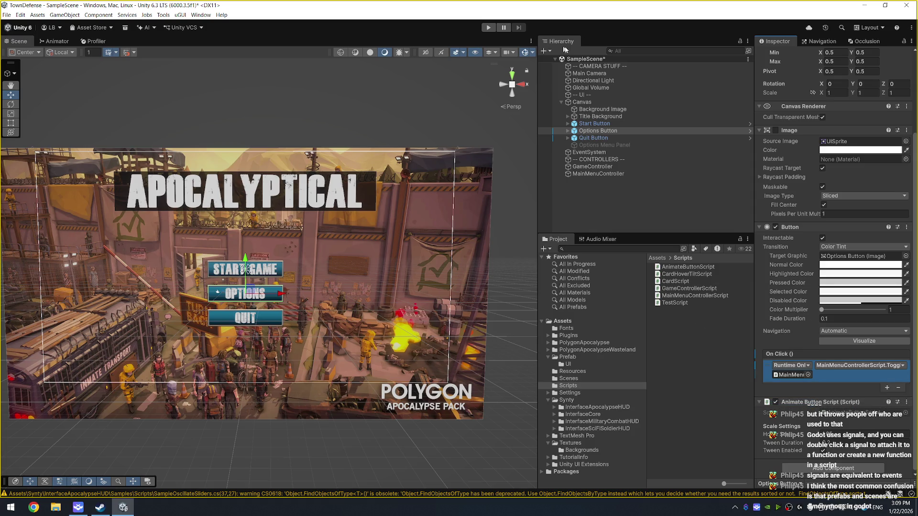
pyautogui.hotkey('ctrl', 's')
pyautogui.click(488, 28)
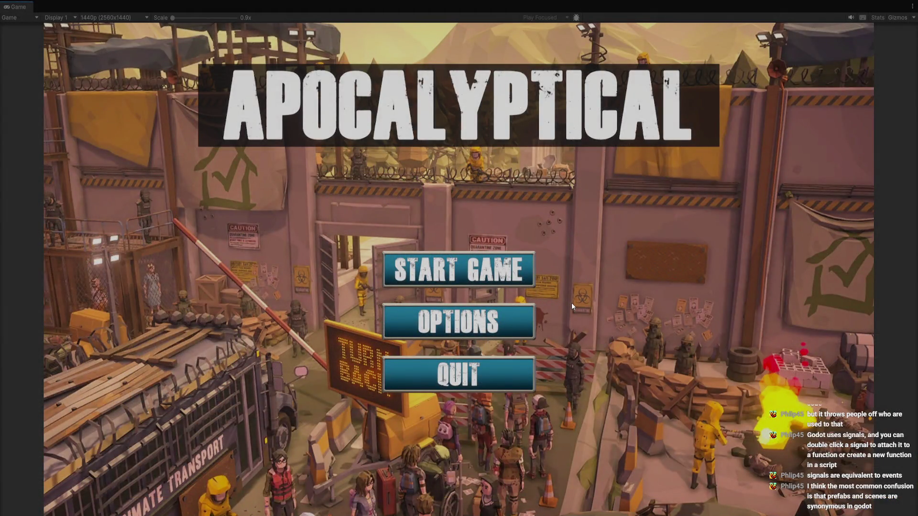
pyautogui.click(502, 326)
pyautogui.click(500, 325)
pyautogui.click(501, 325)
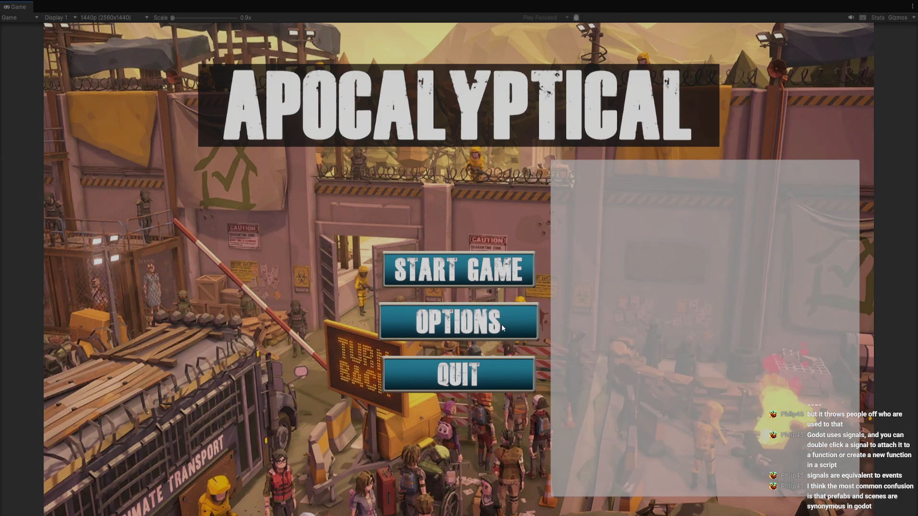
pyautogui.click(512, 321)
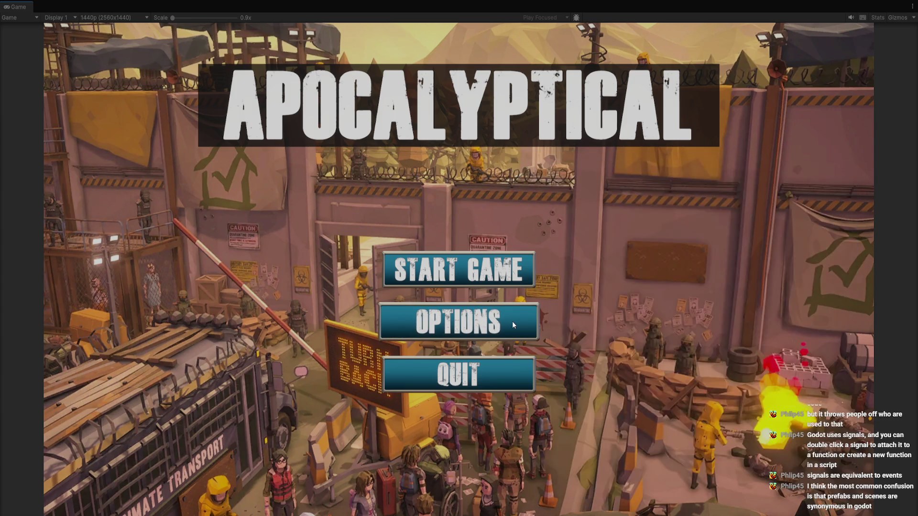
pyautogui.press('Down')
pyautogui.press('Down')
pyautogui.press('Down')
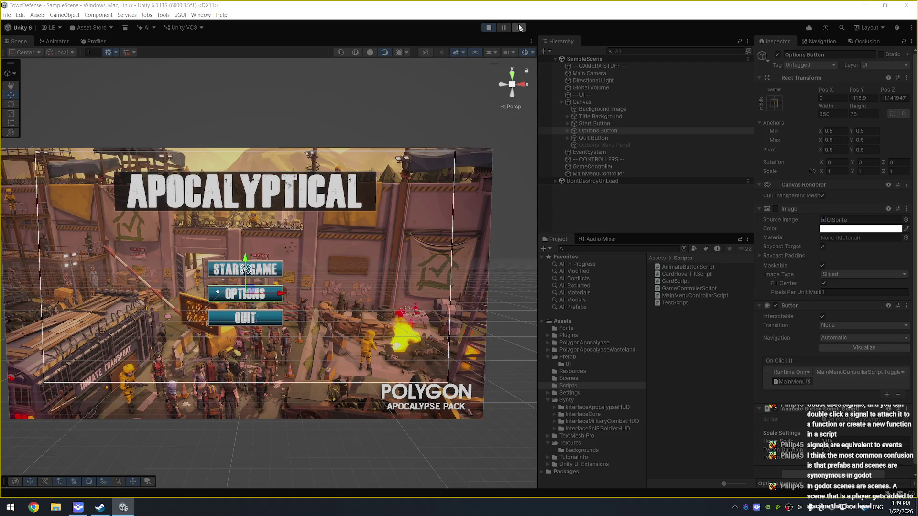
pyautogui.click(488, 28)
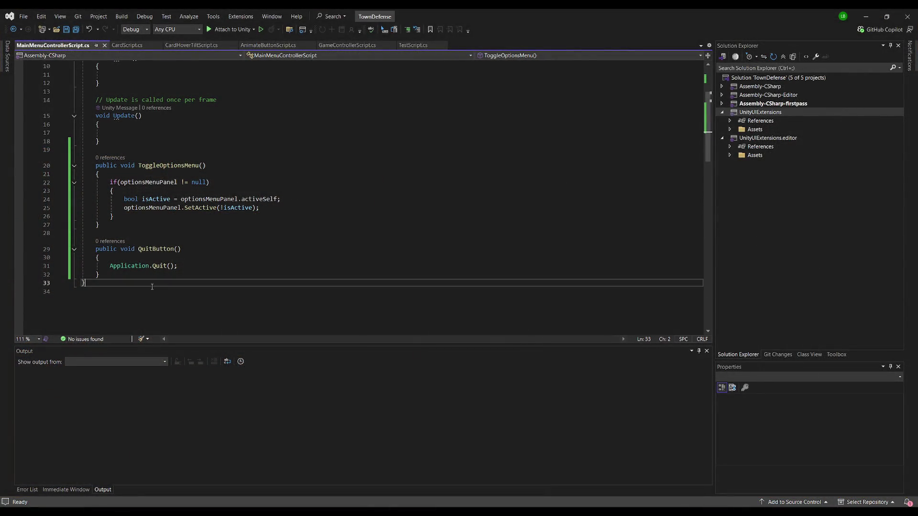
pyautogui.click(174, 233)
pyautogui.scroll(3, 173, 233)
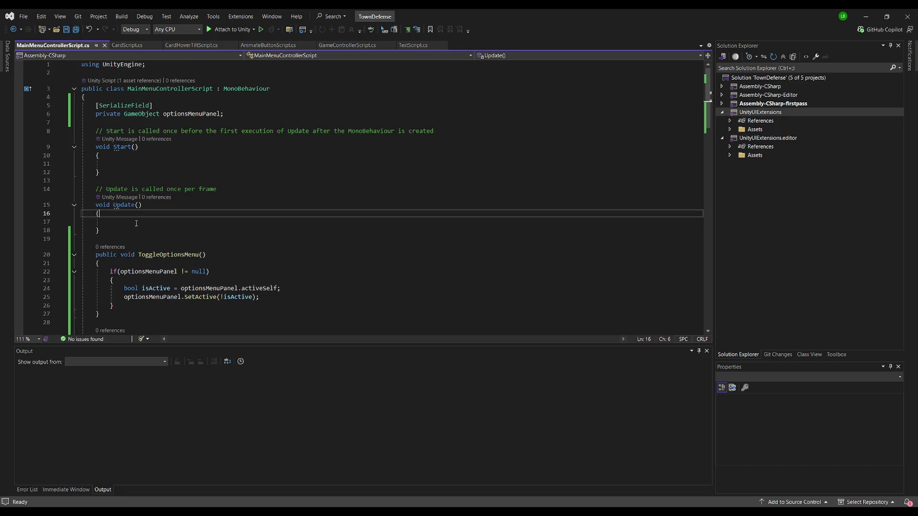
pyautogui.click(115, 221)
pyautogui.click(615, 145)
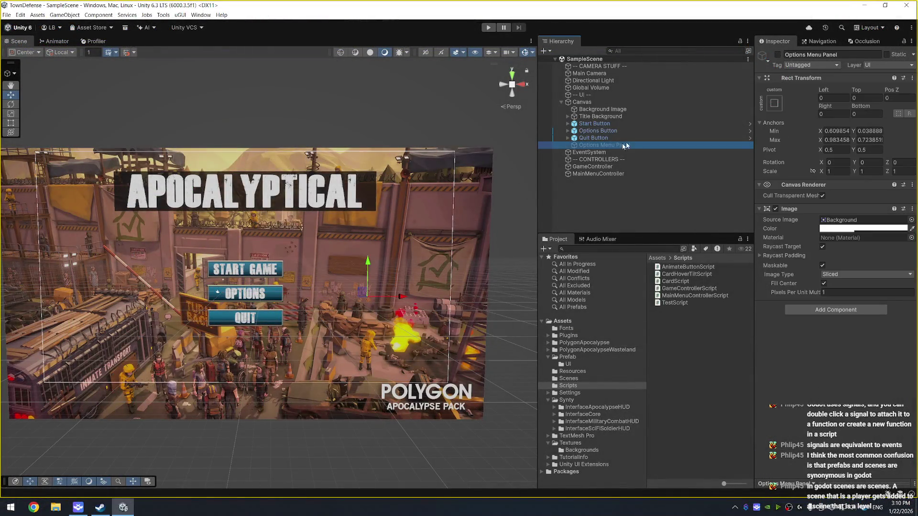
# Step: Reactivate Options Menu Panel and add a child UI Image named Background
pyautogui.click(778, 55)
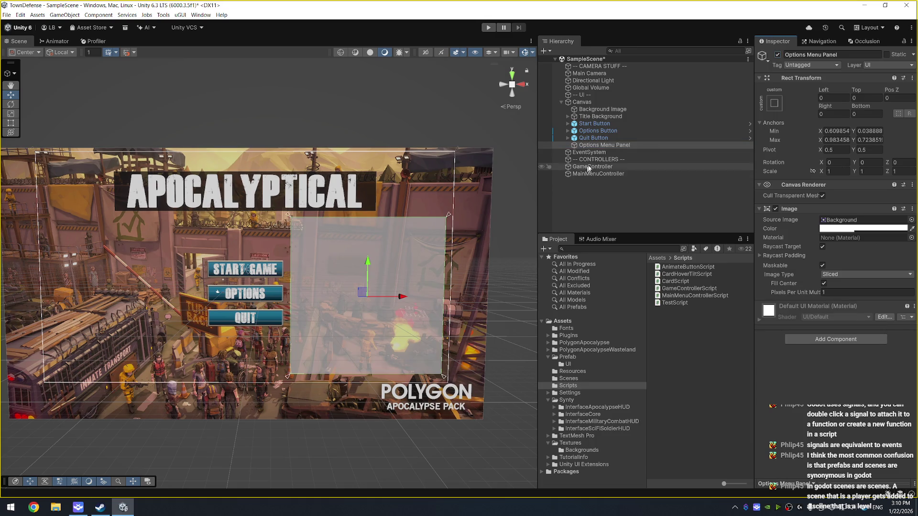
pyautogui.click(610, 131)
pyautogui.click(423, 249)
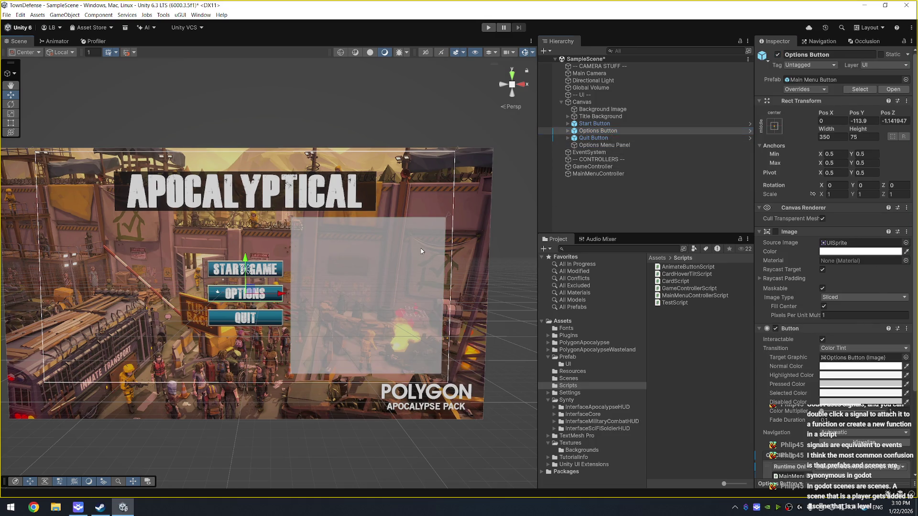
pyautogui.scroll(3, 424, 248)
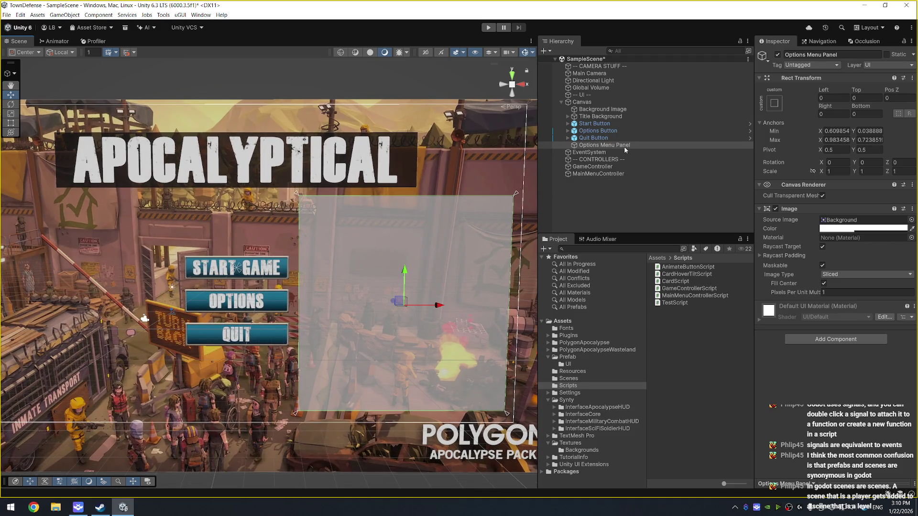
pyautogui.rightClick(625, 148)
pyautogui.moveTo(693, 354)
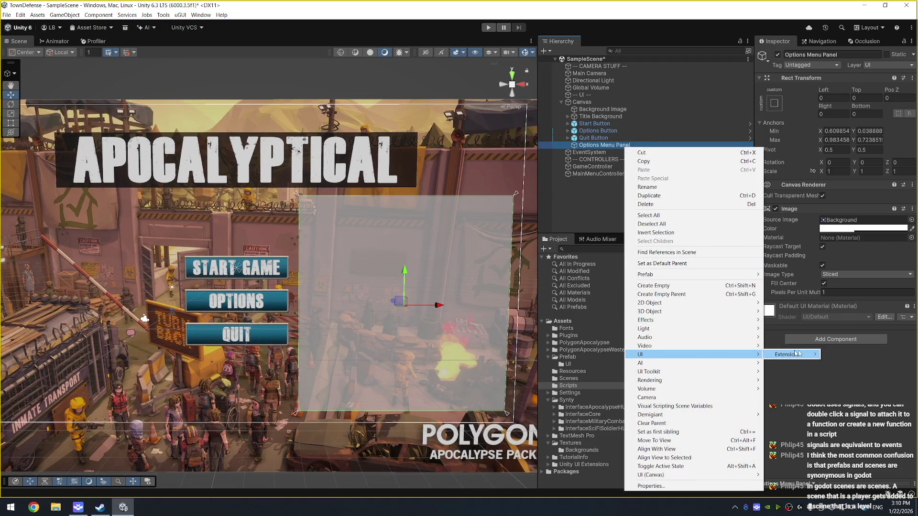
pyautogui.moveTo(753, 475)
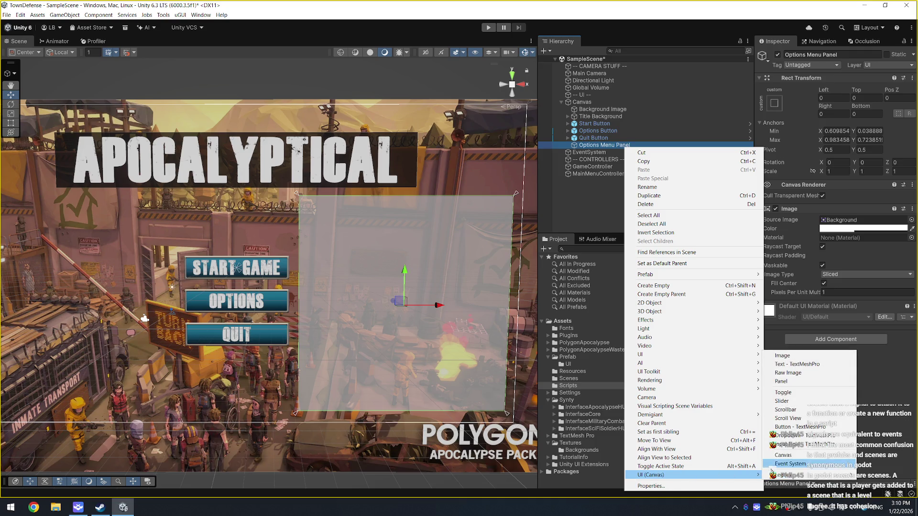
pyautogui.click(810, 355)
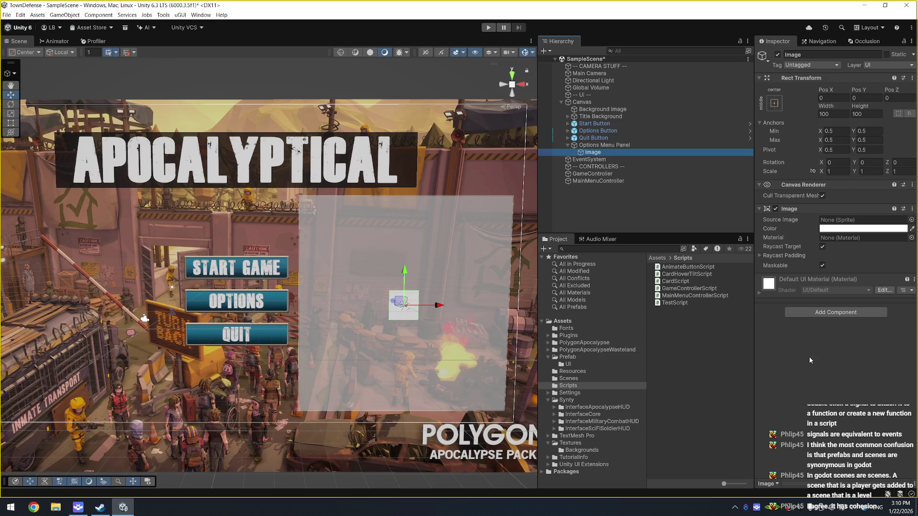
pyautogui.press('r')
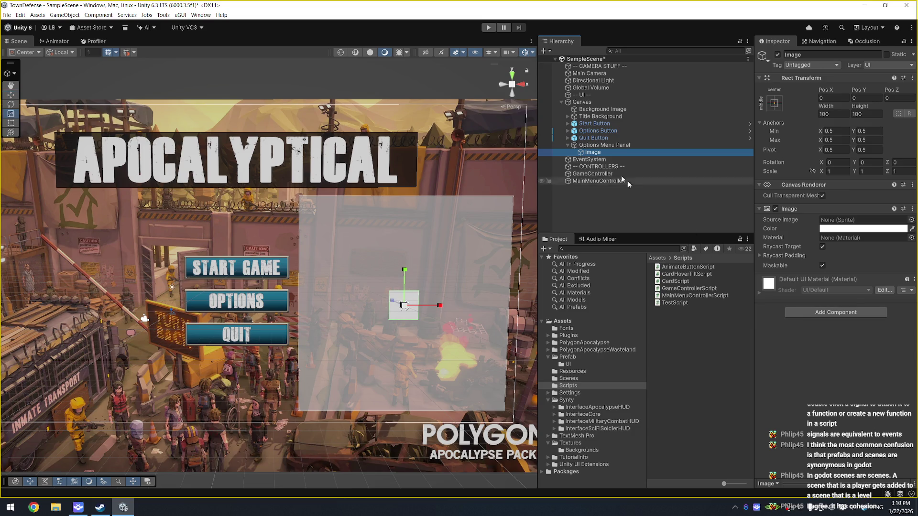
pyautogui.click(596, 152)
pyautogui.write('Background')
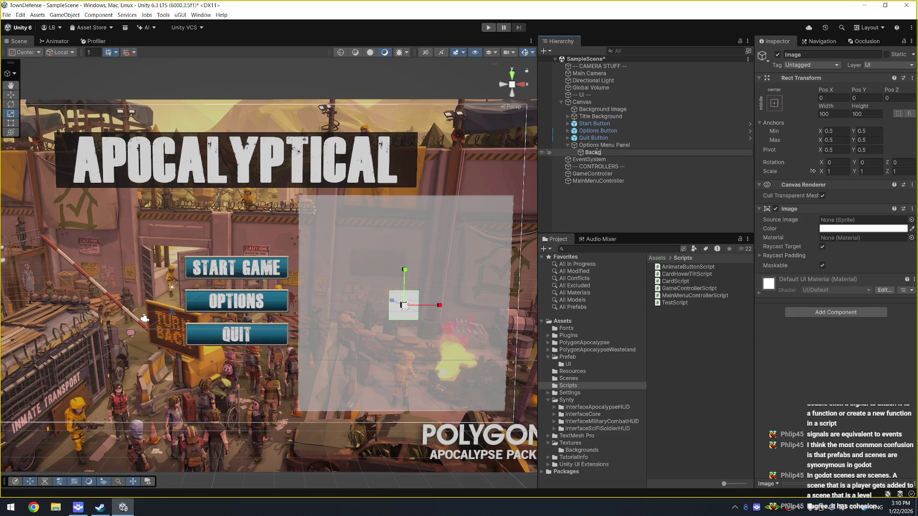
pyautogui.press('Return')
# Step: Duplicate Background as Frame and give both the stretch-stretch anchor preset to fill the panel
pyautogui.hotkey('ctrl', 'd')
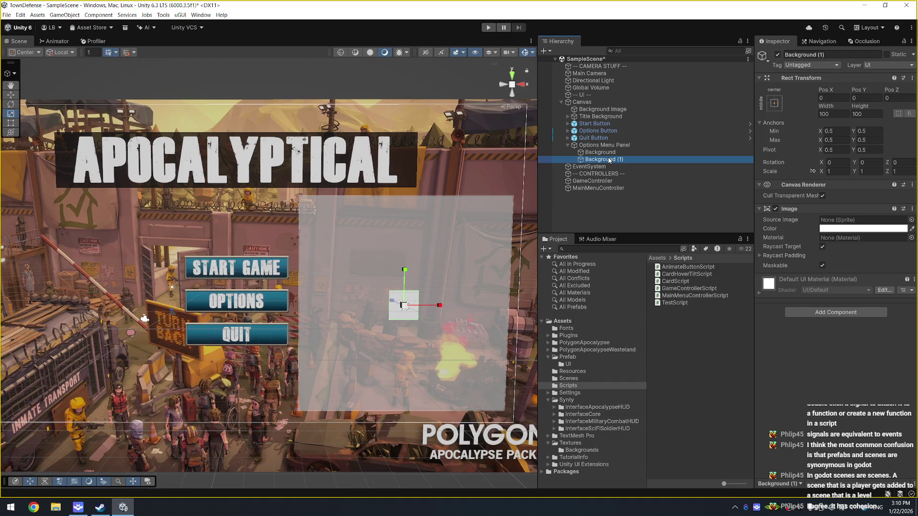
pyautogui.click(609, 160)
pyautogui.write('Frame')
pyautogui.press('Return')
pyautogui.click(600, 152)
pyautogui.click(775, 102)
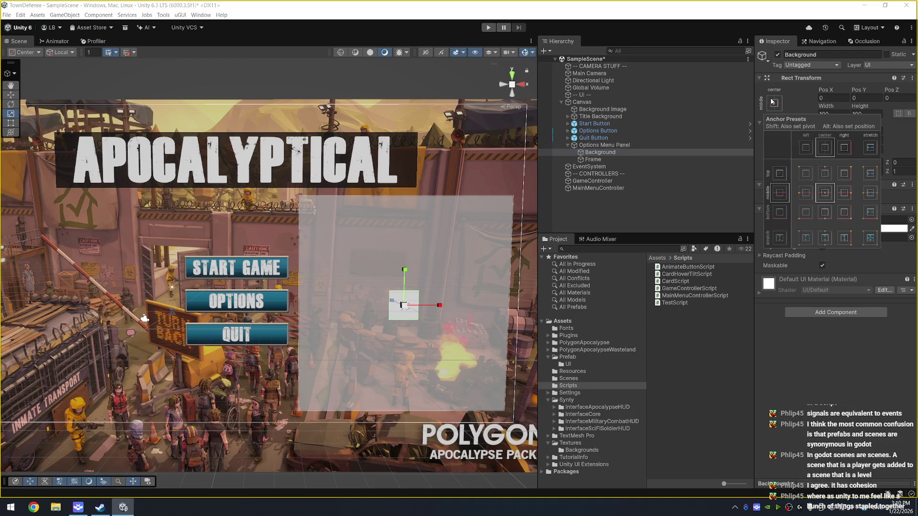
pyautogui.keyDown('alt'); pyautogui.click(871, 239); pyautogui.keyUp('alt')
pyautogui.click(644, 159)
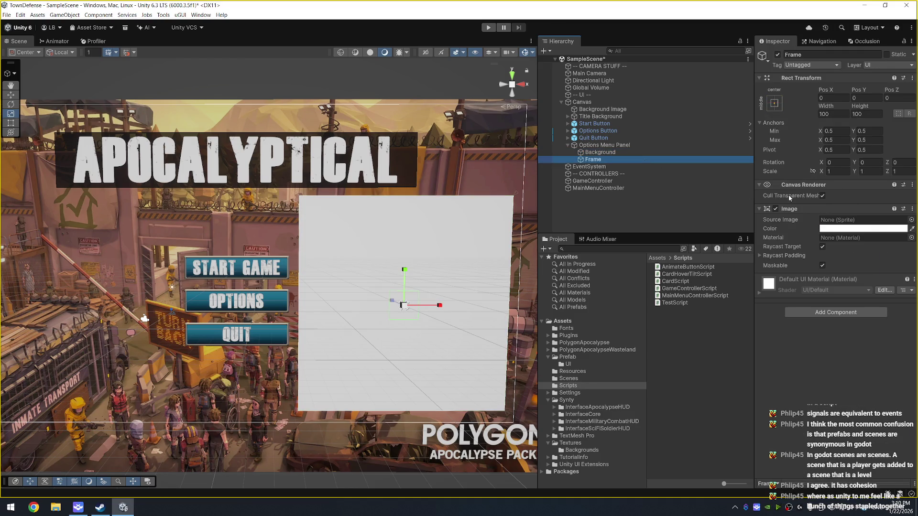
pyautogui.click(775, 102)
pyautogui.keyDown('alt'); pyautogui.click(870, 237); pyautogui.keyUp('alt')
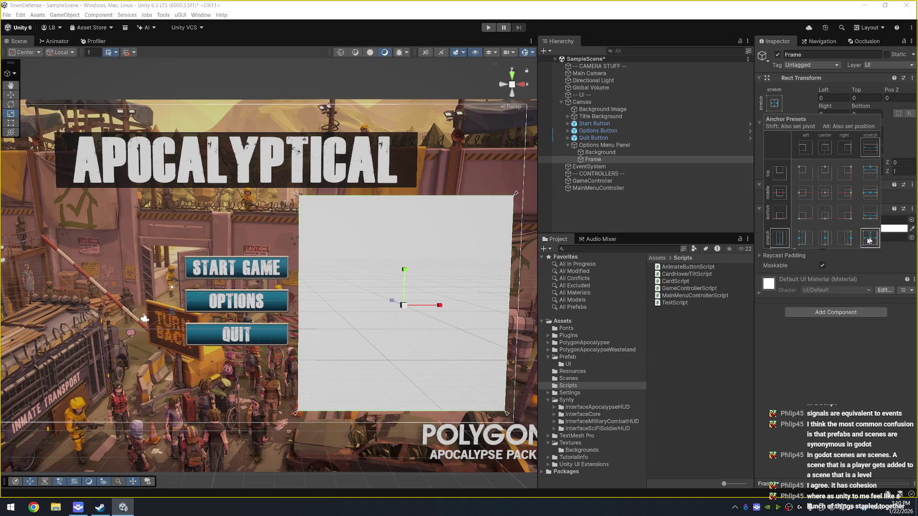
# Step: Leave Background's colour white and disable the Options Menu Panel's own Image component
pyautogui.click(646, 152)
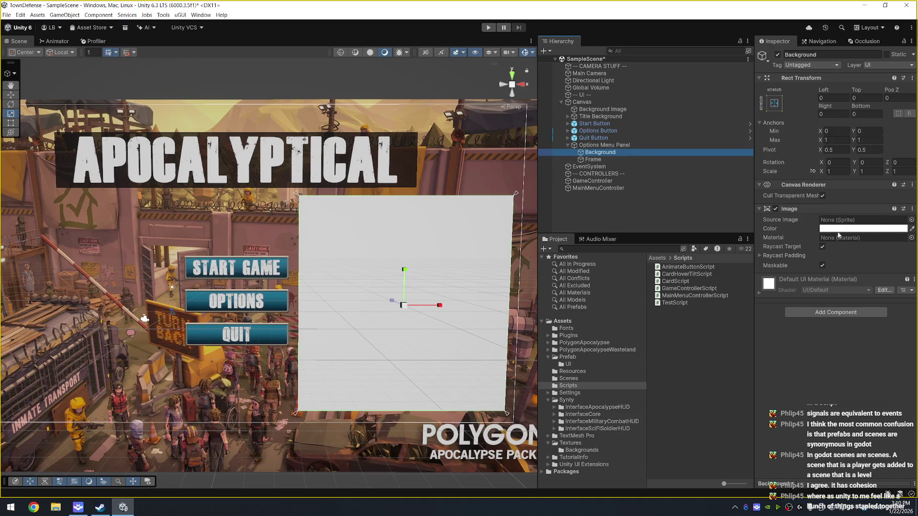
pyautogui.click(872, 229)
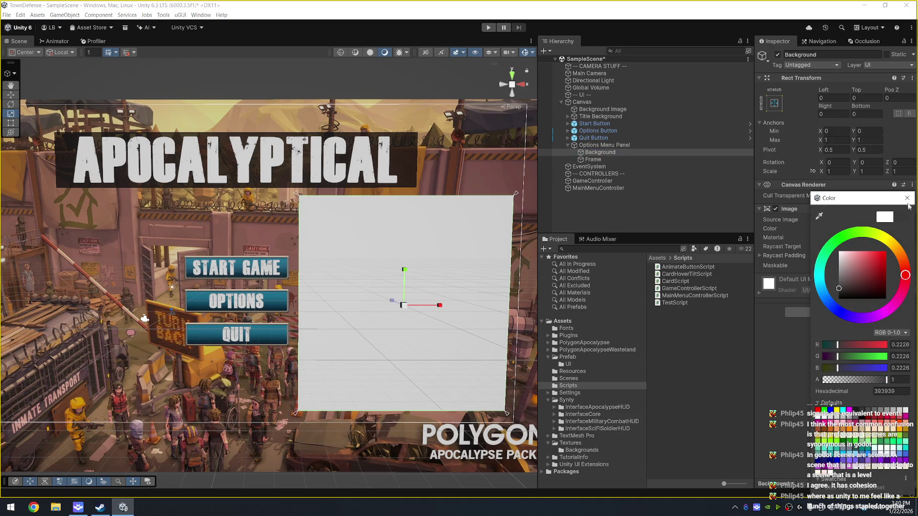
pyautogui.click(907, 198)
pyautogui.click(670, 145)
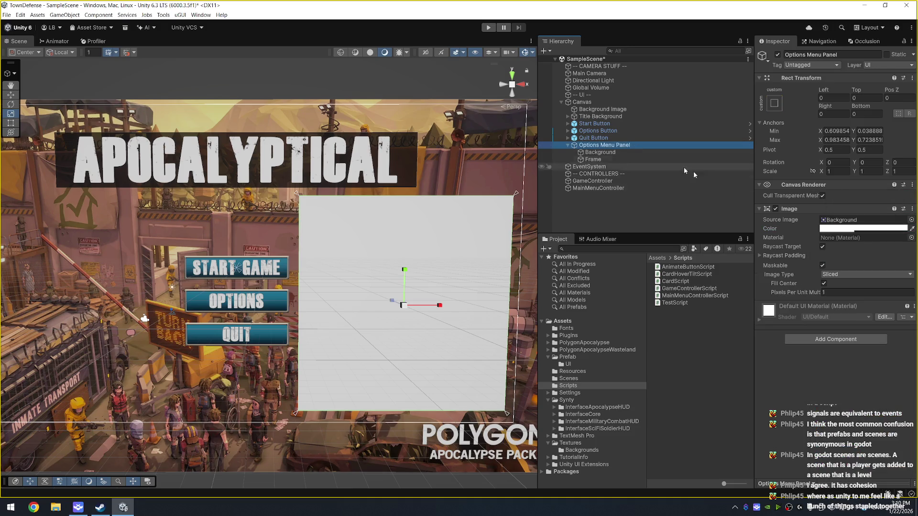
pyautogui.click(775, 209)
pyautogui.click(614, 159)
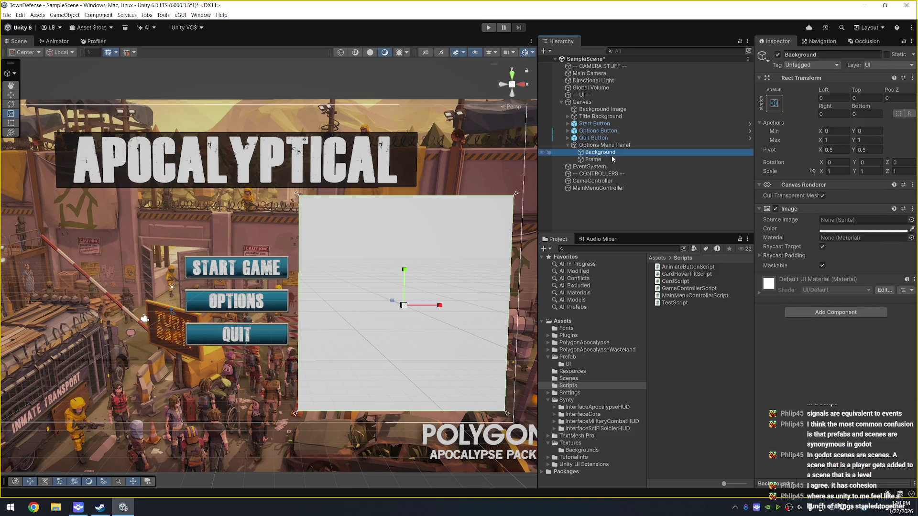
pyautogui.click(911, 220)
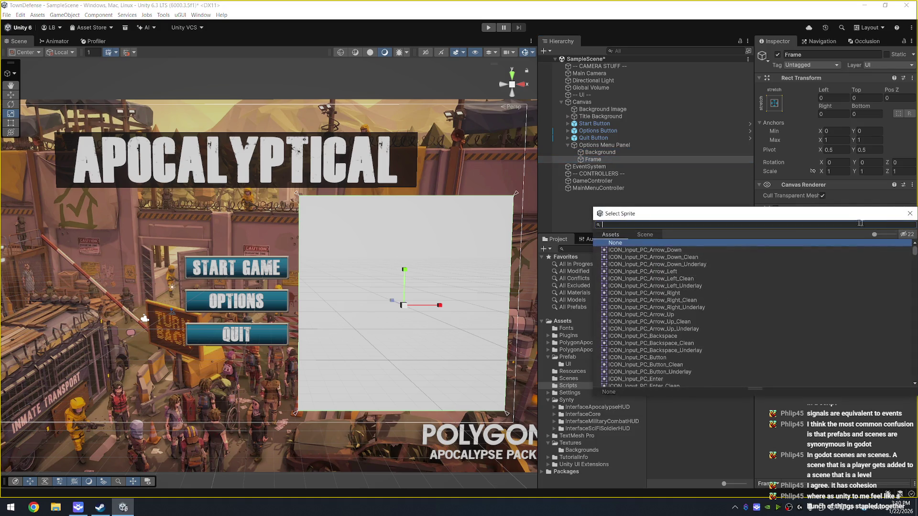
# Step: Search '_box', choose SPR_SciFi_Box_Techy05_R for Frame, and raise Pixels Per Unit Multiplier to about 4.98
pyautogui.write('_box')
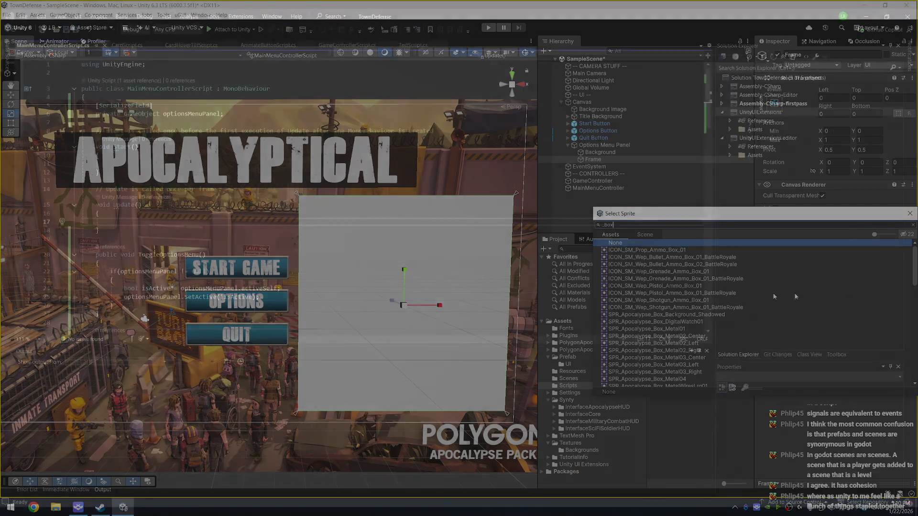
pyautogui.scroll(-10, 748, 329)
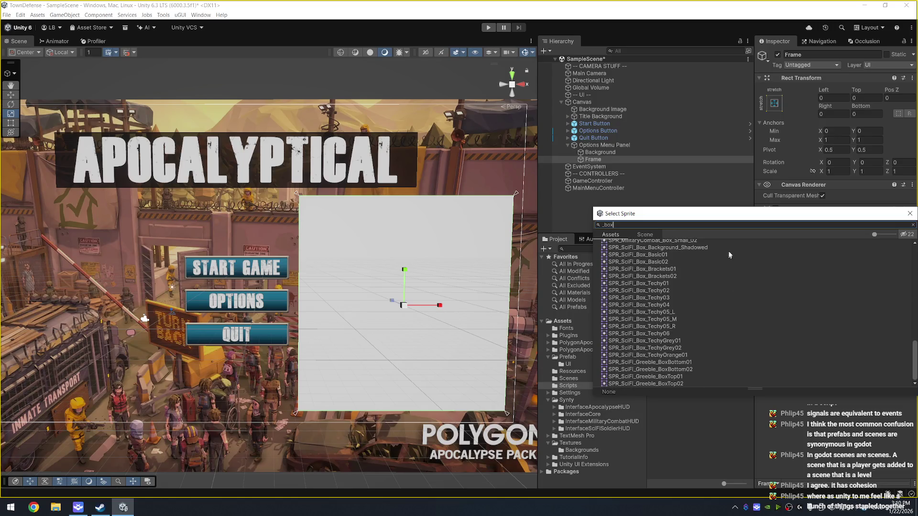
pyautogui.press('Down')
pyautogui.press('Down')
pyautogui.press('Down')
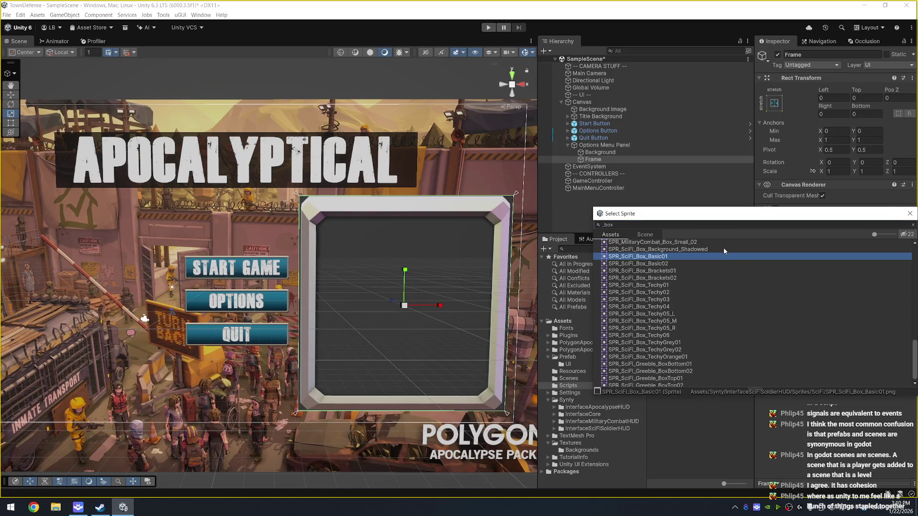
pyautogui.press('Down')
pyautogui.press('Down')
pyautogui.press('Down')
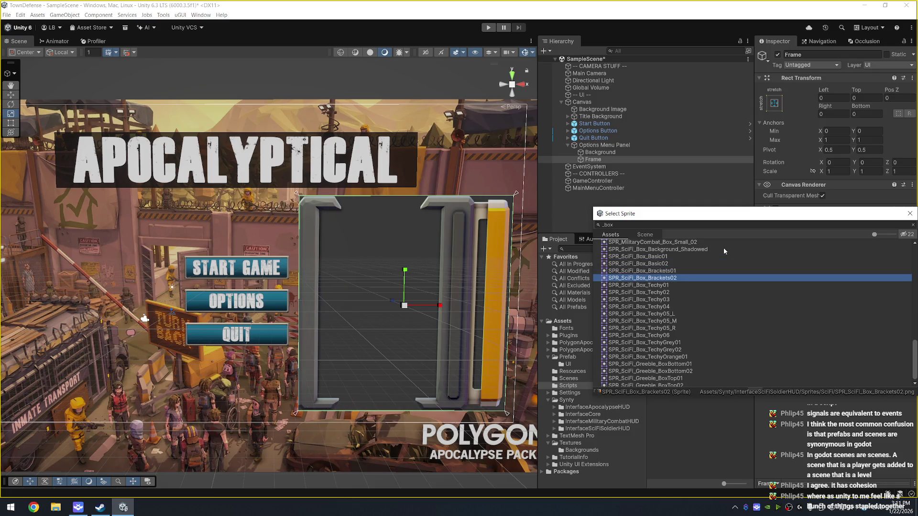
pyautogui.press('Down')
pyautogui.press('Down')
pyautogui.press('Down')
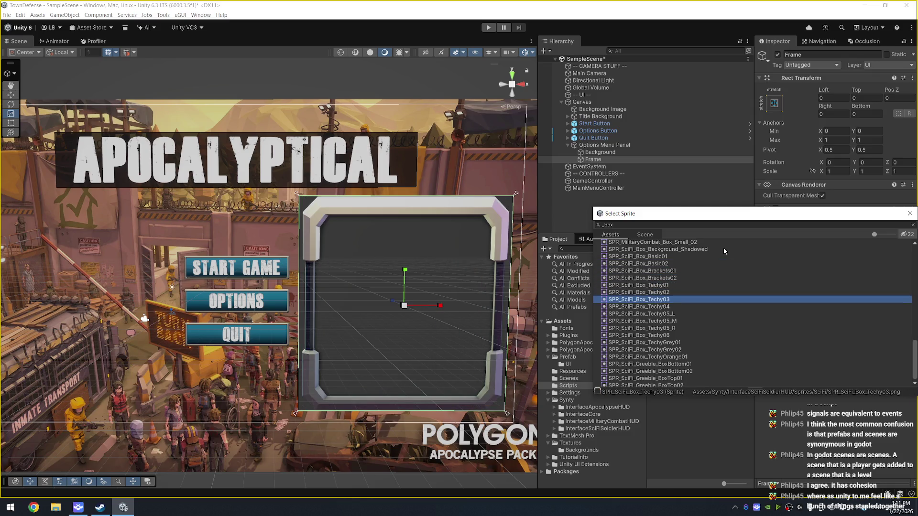
pyautogui.press('Down')
pyautogui.press('Down')
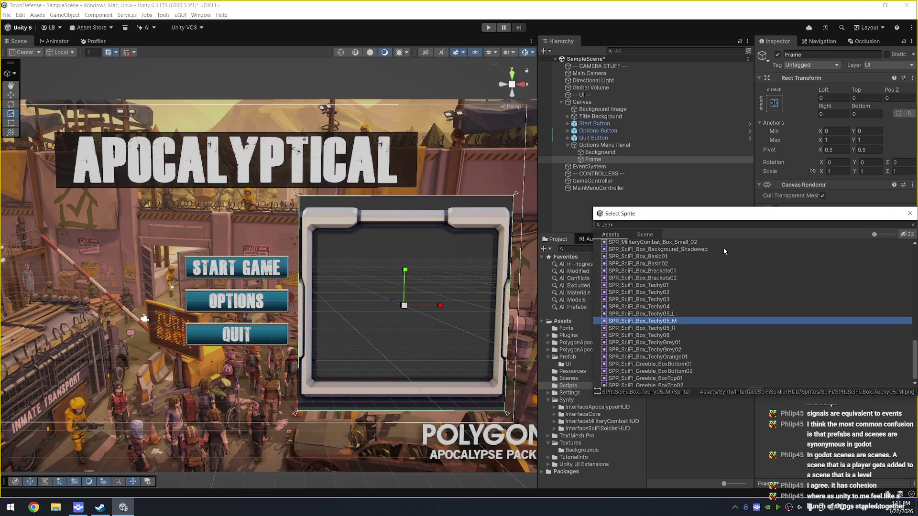
pyautogui.press('Up')
pyautogui.press('Down')
pyautogui.press('Down')
pyautogui.press('Down')
pyautogui.press('Up')
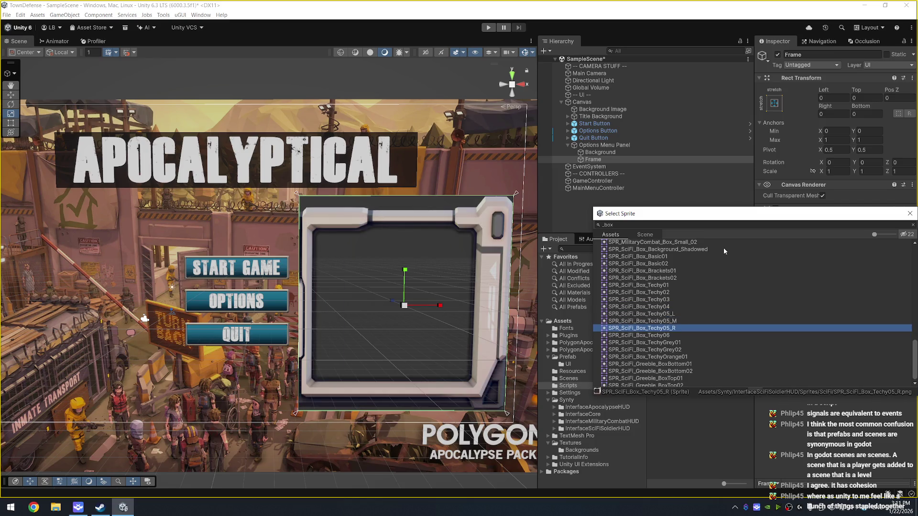
pyautogui.press('Return')
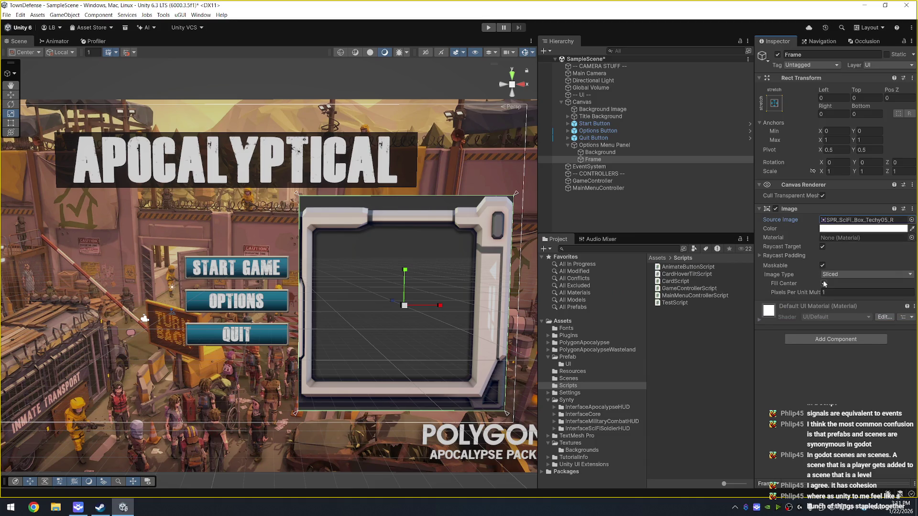
pyautogui.moveTo(813, 291); pyautogui.dragTo(880, 294)
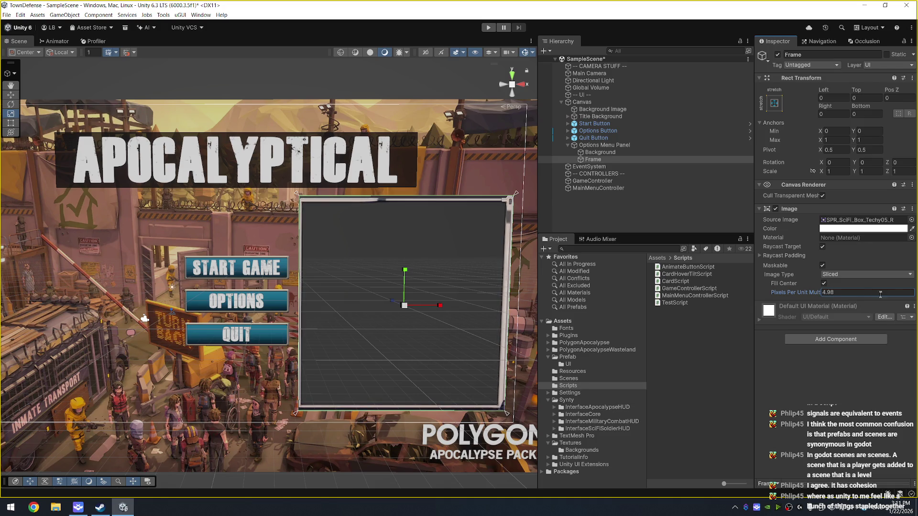
# Step: Set Frame's Pixels Per Unit Multiplier to 5 and drag its Top offset to -12.85
pyautogui.doubleClick(853, 290)
pyautogui.write('5')
pyautogui.moveTo(856, 92); pyautogui.dragTo(671, 114)
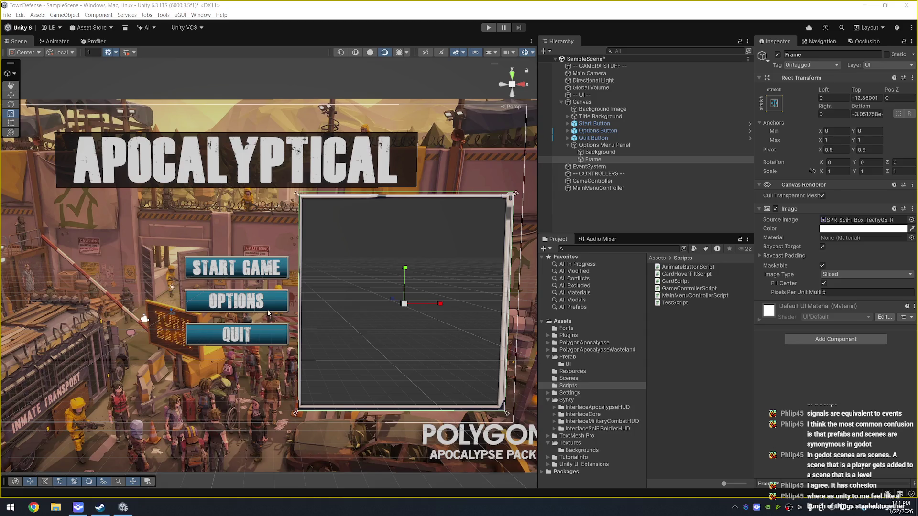
# Step: Zoom the Game view in and back out to inspect the framed options panel
pyautogui.scroll(5, 791, 182)
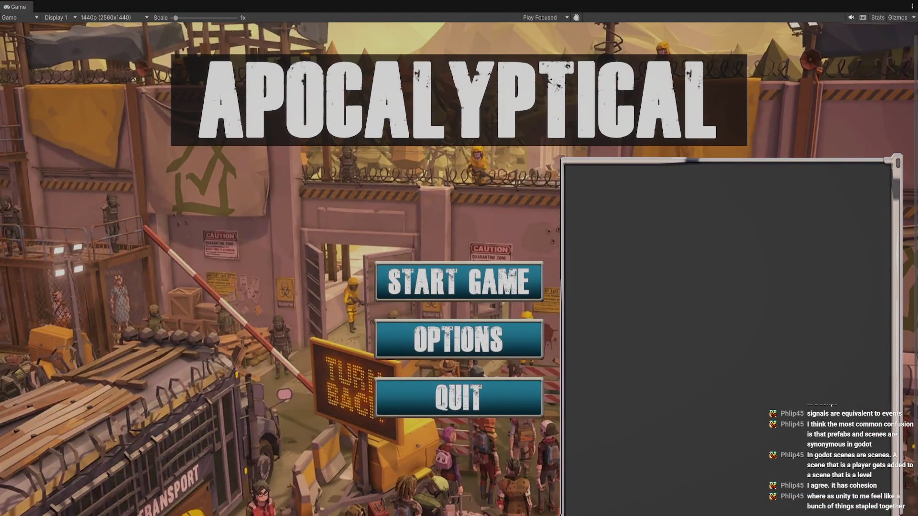
pyautogui.scroll(7, 873, 201)
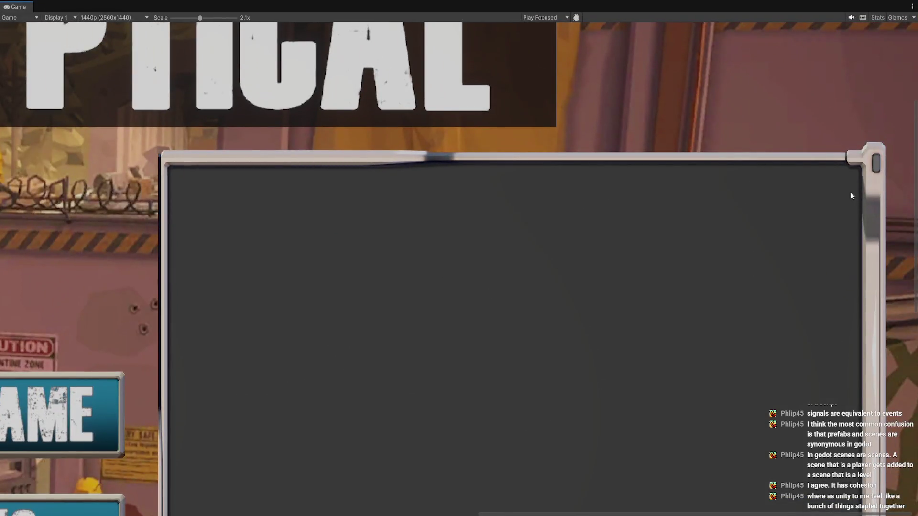
pyautogui.scroll(7, 851, 195)
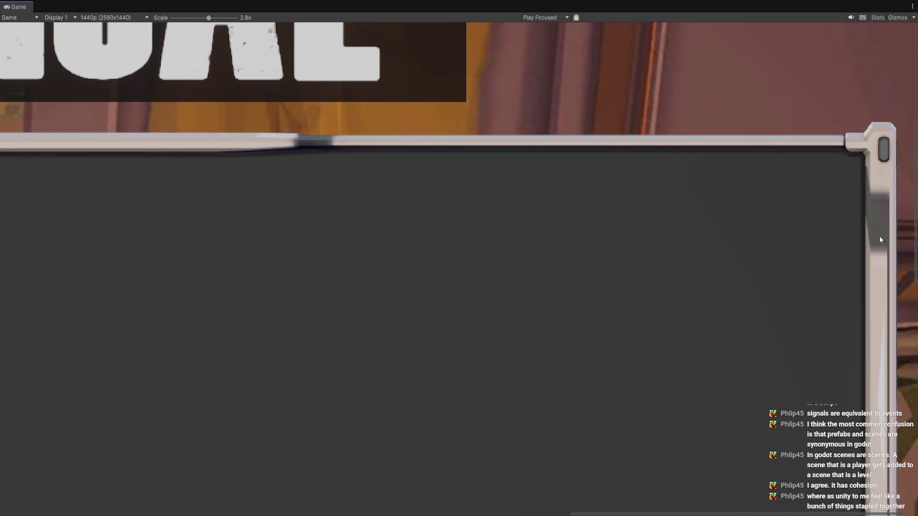
pyautogui.scroll(-15, 881, 239)
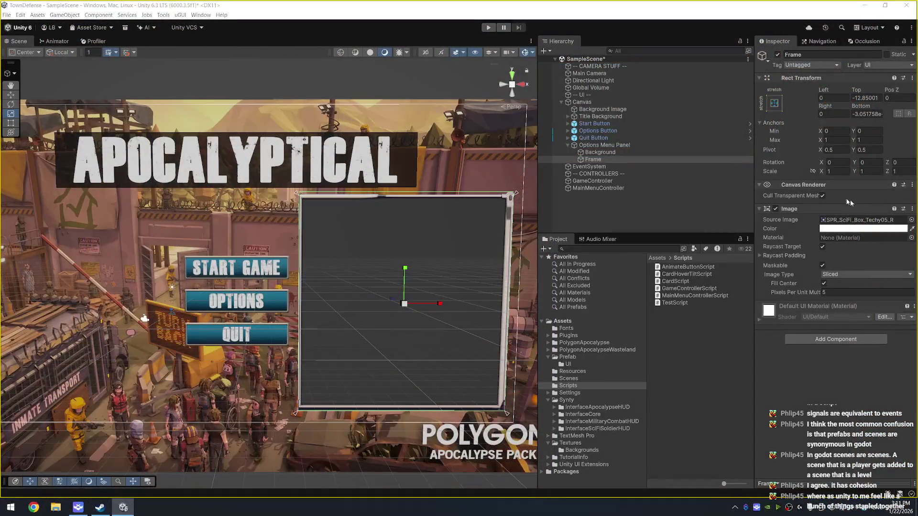
# Step: Preview Techy06, TechyGrey01, TechyOrange01 and SPR_MilitaryCombat_Frame_Medium_10 as Frame's sprite
pyautogui.click(900, 218)
pyautogui.click(672, 320)
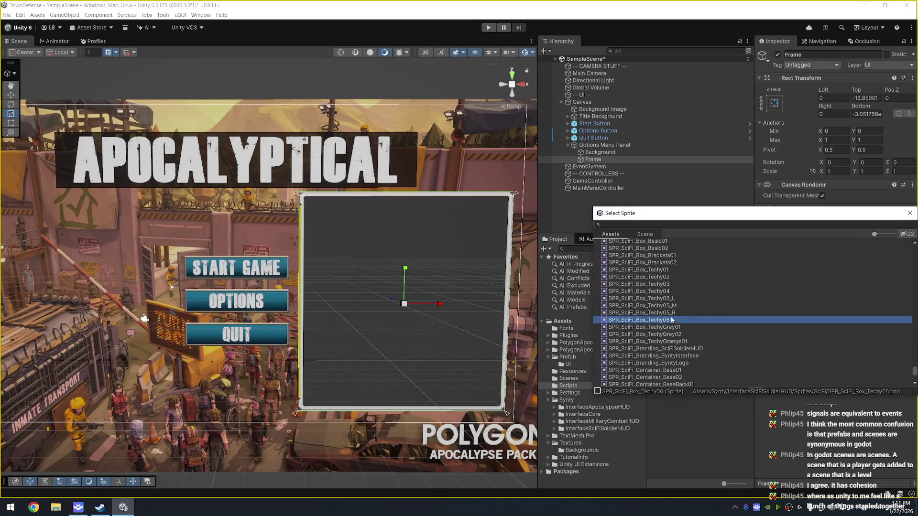
pyautogui.press('Down')
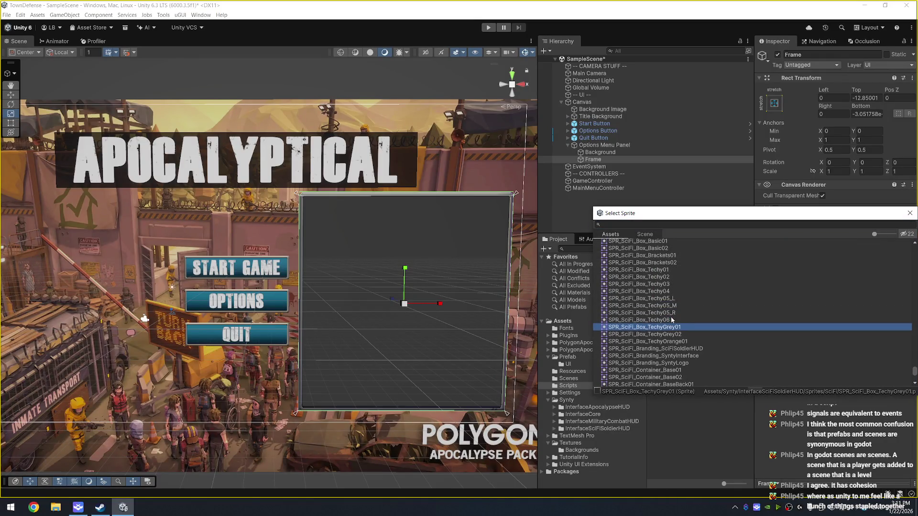
pyautogui.press('Down')
pyautogui.press('Up')
pyautogui.press('Down')
pyautogui.press('Down')
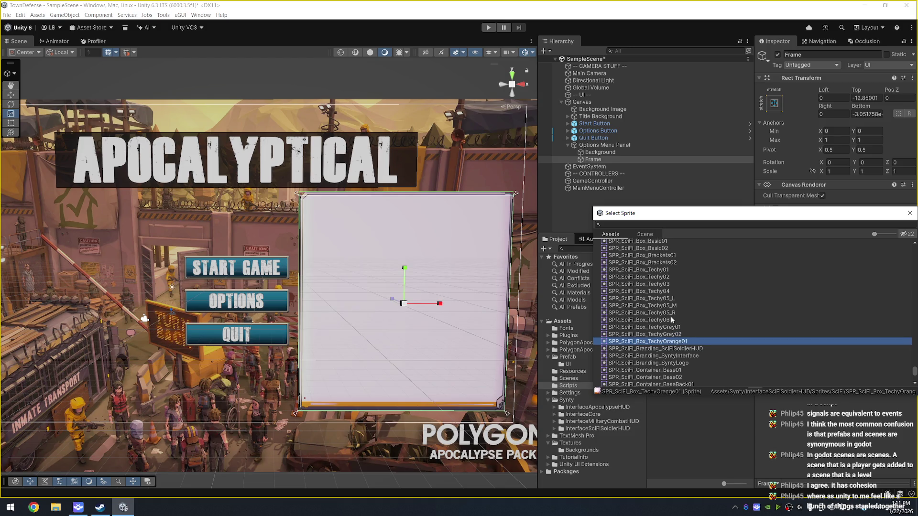
pyautogui.press('Down')
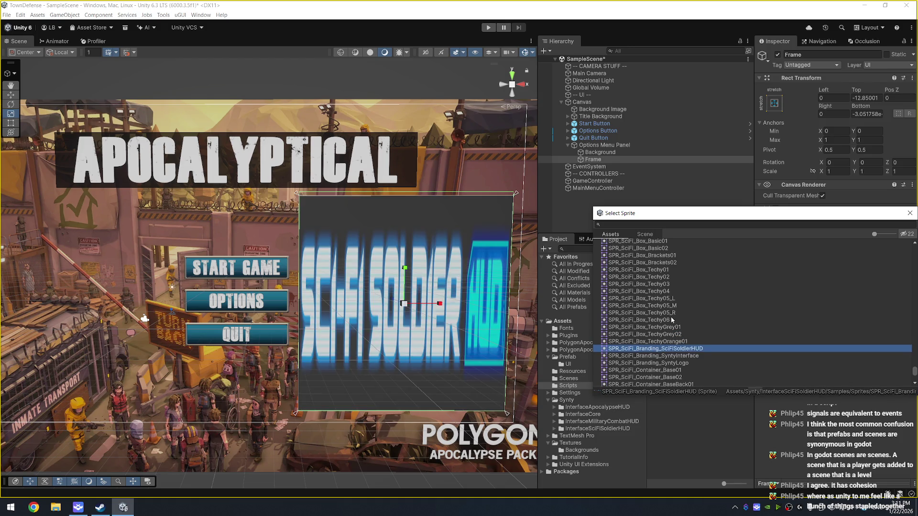
pyautogui.press('Down')
pyautogui.press('Up')
pyautogui.press('Up')
pyautogui.press('Up')
pyautogui.press('Up')
pyautogui.press('Up')
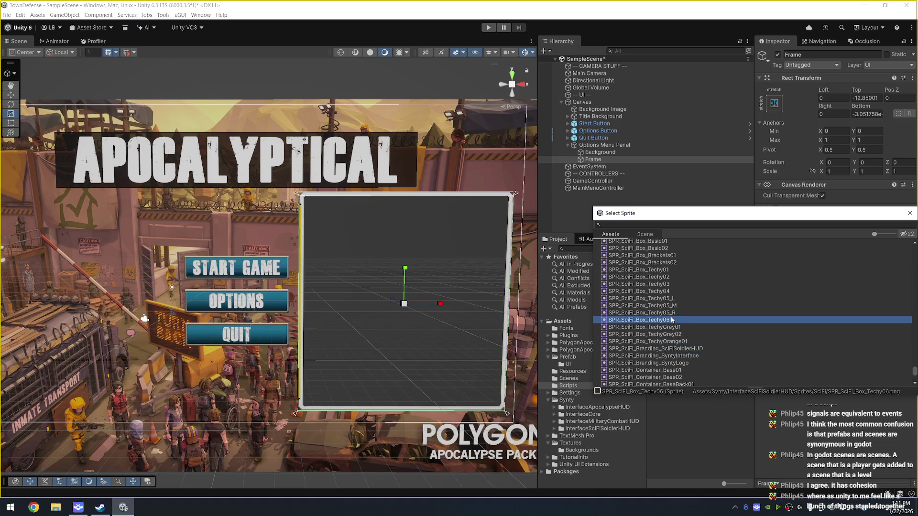
pyautogui.press('Up')
pyautogui.press('Up')
pyautogui.press('Up')
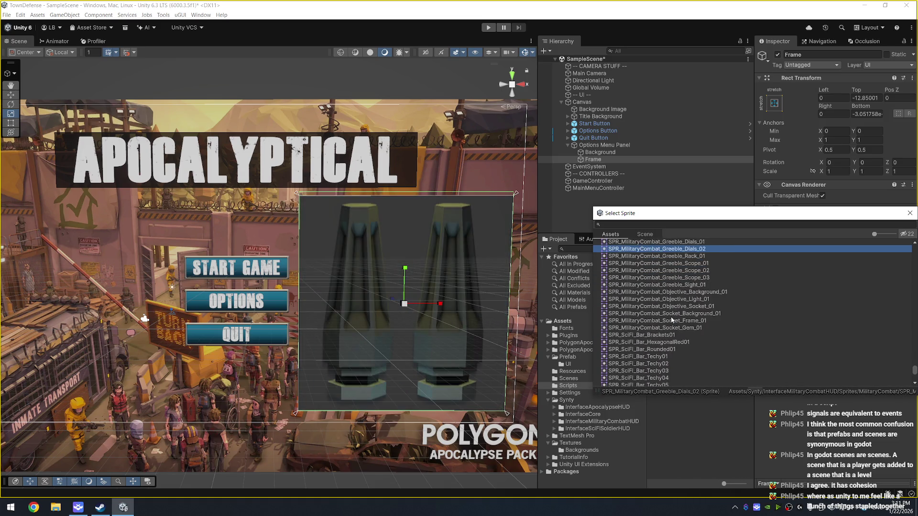
pyautogui.press('Up')
pyautogui.press('Up')
pyautogui.press('Up')
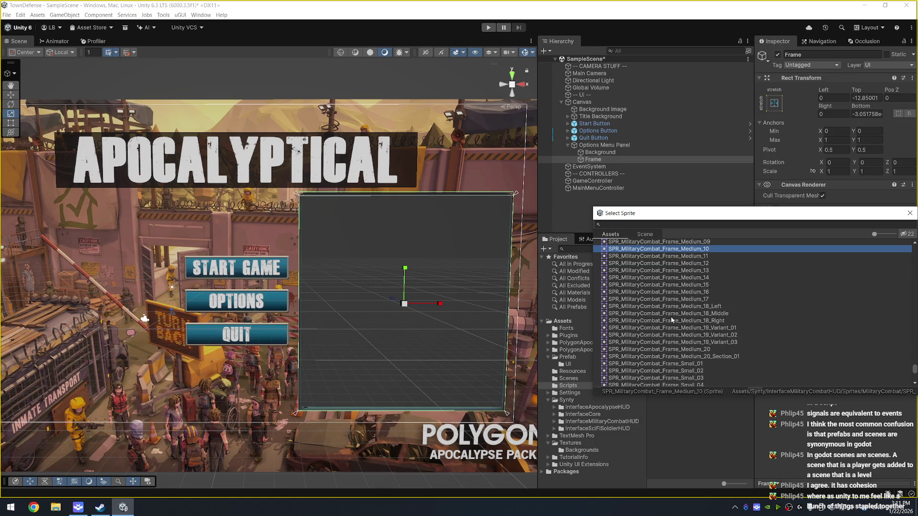
pyautogui.click(625, 224)
# Step: Filter the sprite picker by '_box' and preview the Metal, Radio and Rusty box sprites on the Frame
pyautogui.write('_box')
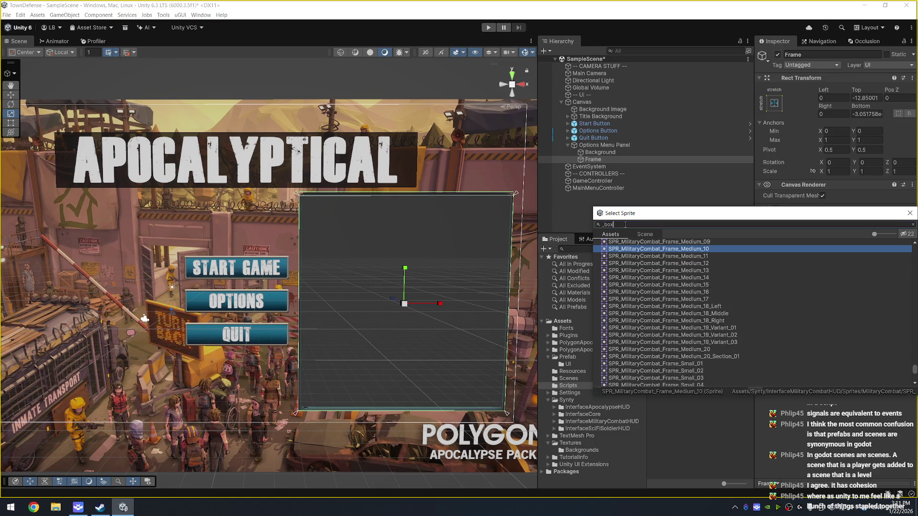
pyautogui.press('Down')
pyautogui.press('Up')
pyautogui.press('Down')
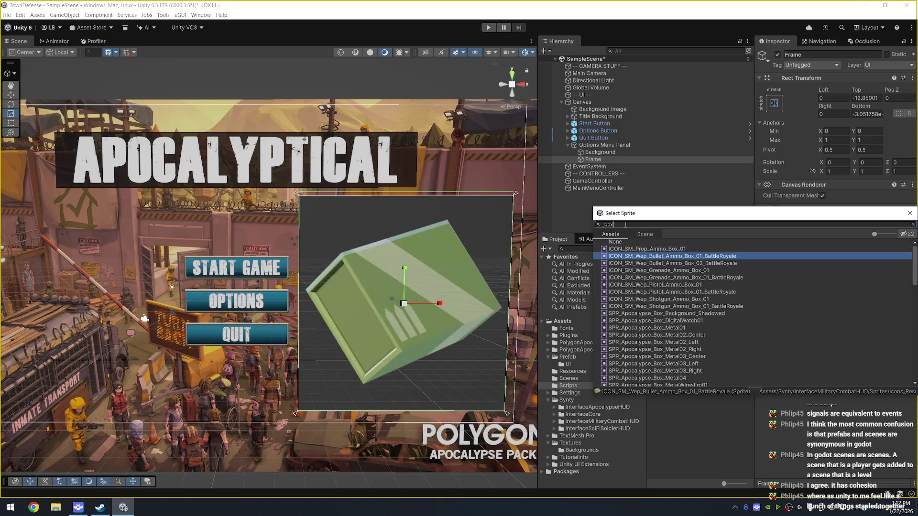
pyautogui.press('Down')
pyautogui.press('Down')
pyautogui.press('Down')
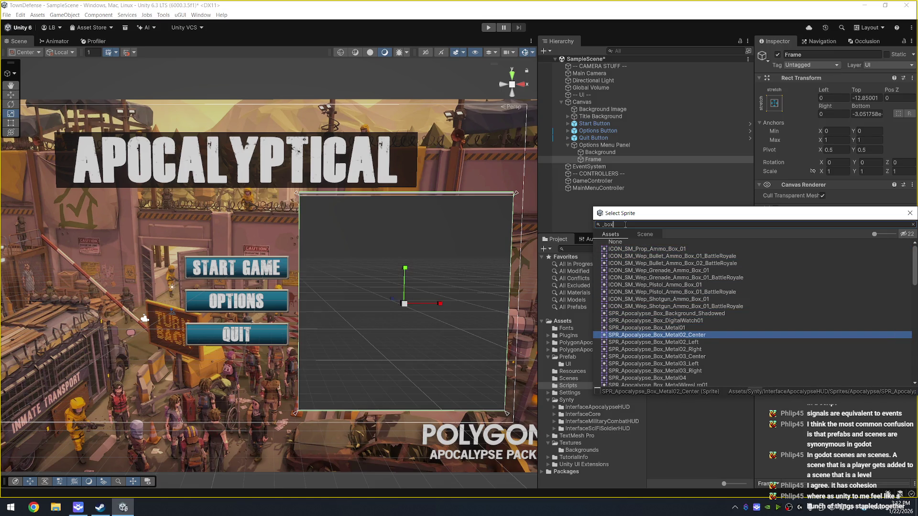
pyautogui.press('Down')
pyautogui.press('Down')
pyautogui.press('Down')
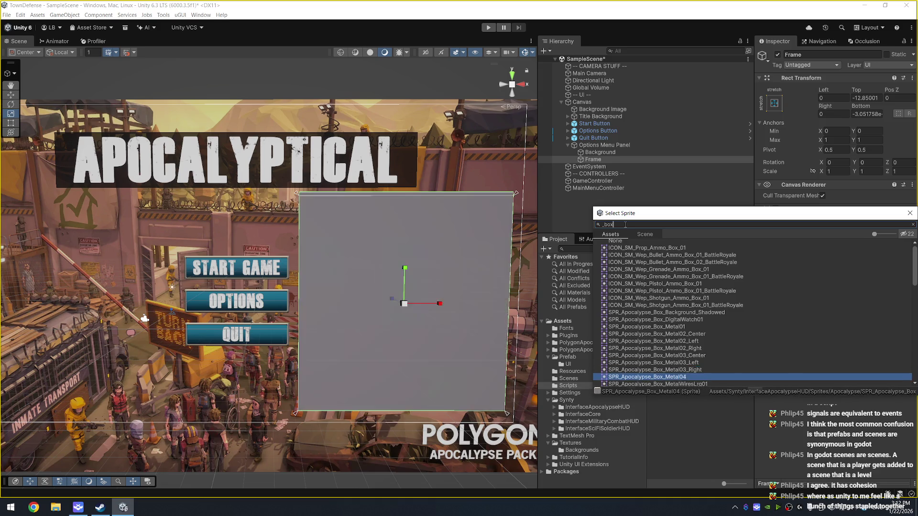
pyautogui.press('Down')
pyautogui.press('Down')
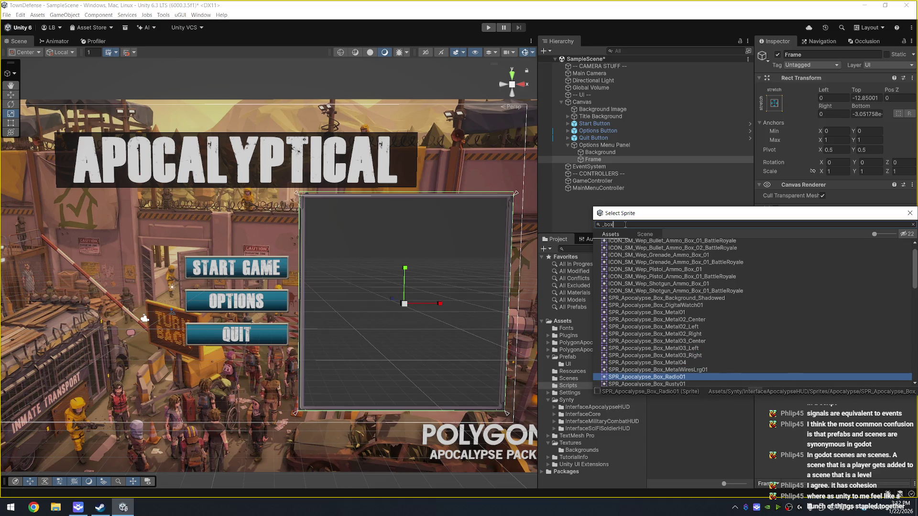
pyautogui.press('Down')
pyautogui.press('Down')
pyautogui.press('Down')
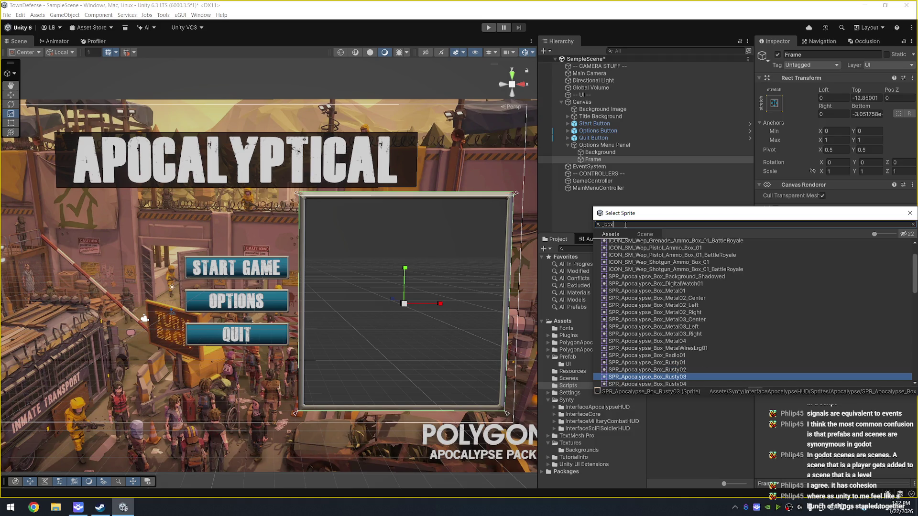
pyautogui.press('Down')
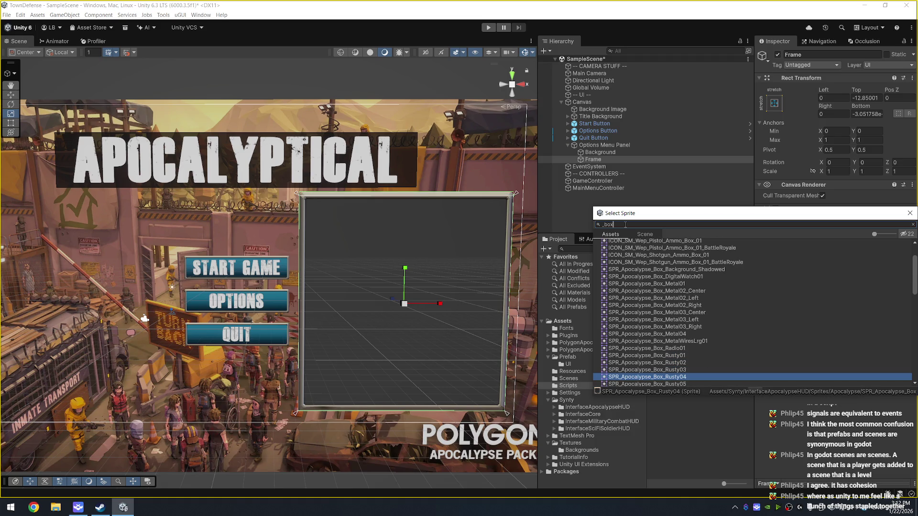
pyautogui.press('Down')
pyautogui.press('Down')
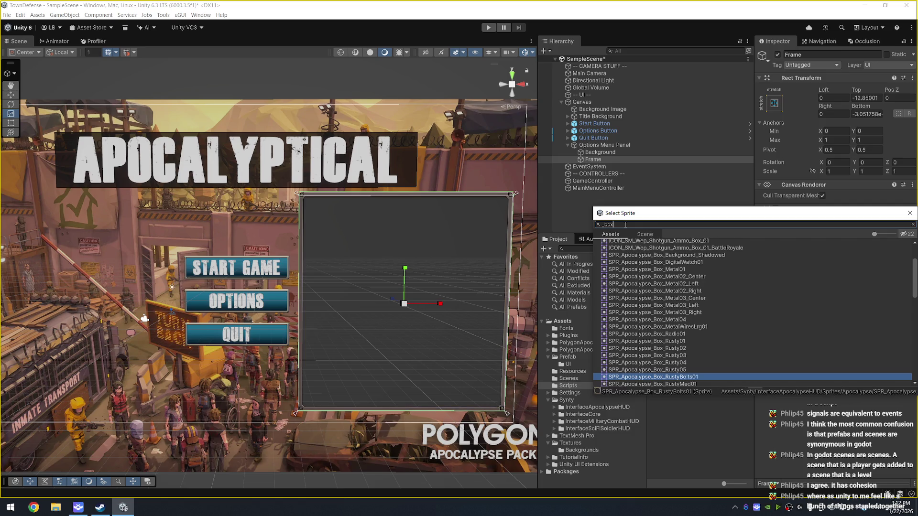
pyautogui.press('Down')
pyautogui.press('Down')
pyautogui.press('Down')
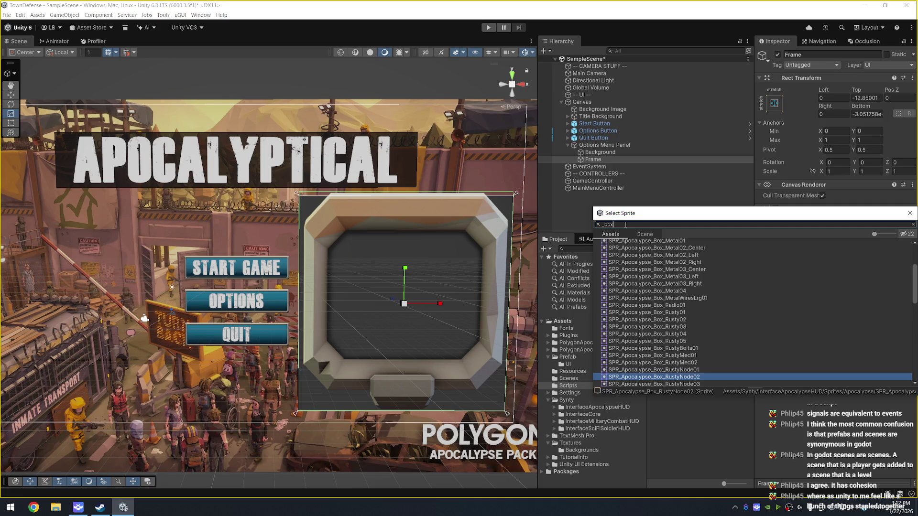
# Step: Preview the Solid, military and SciFi box sprites and keep SPR_SciFi_Box_Techy02
pyautogui.press('Down')
pyautogui.press('Down')
pyautogui.press('Down')
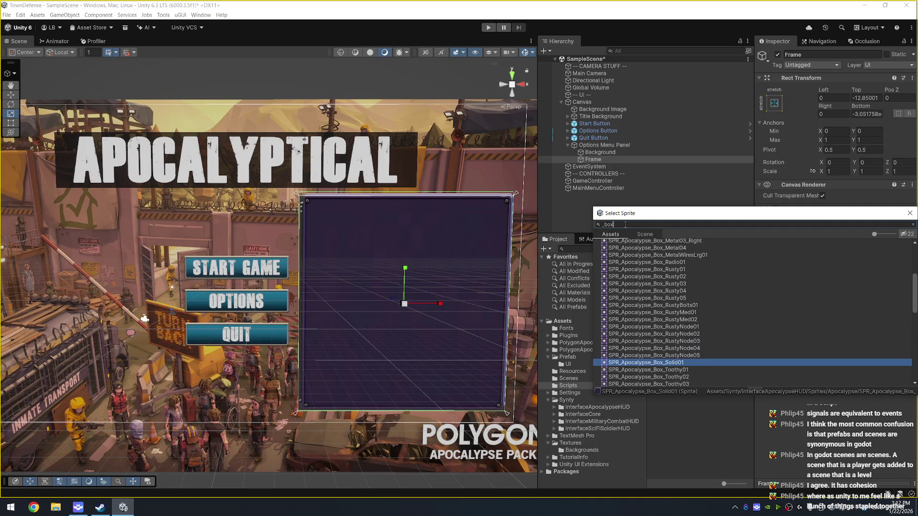
pyautogui.press('Down')
pyautogui.press('Down')
pyautogui.press('Down')
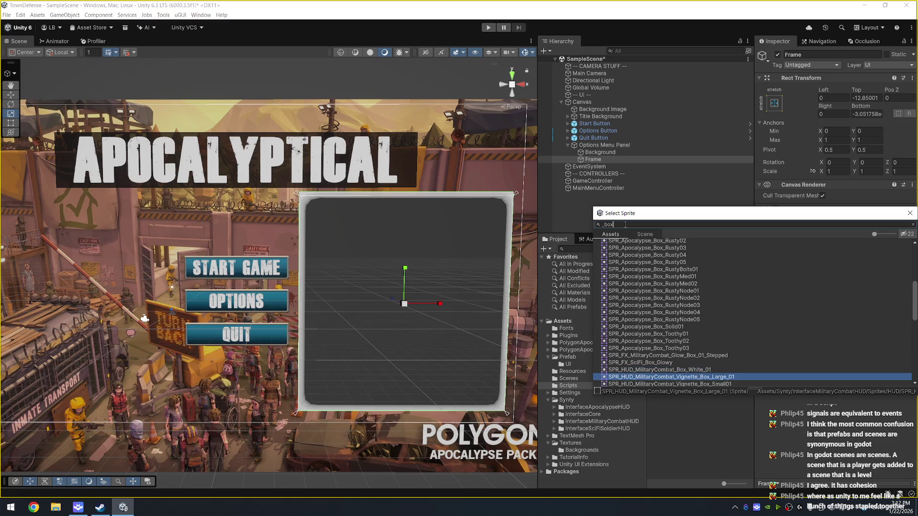
pyautogui.press('Down')
pyautogui.press('Down')
pyautogui.press('Down')
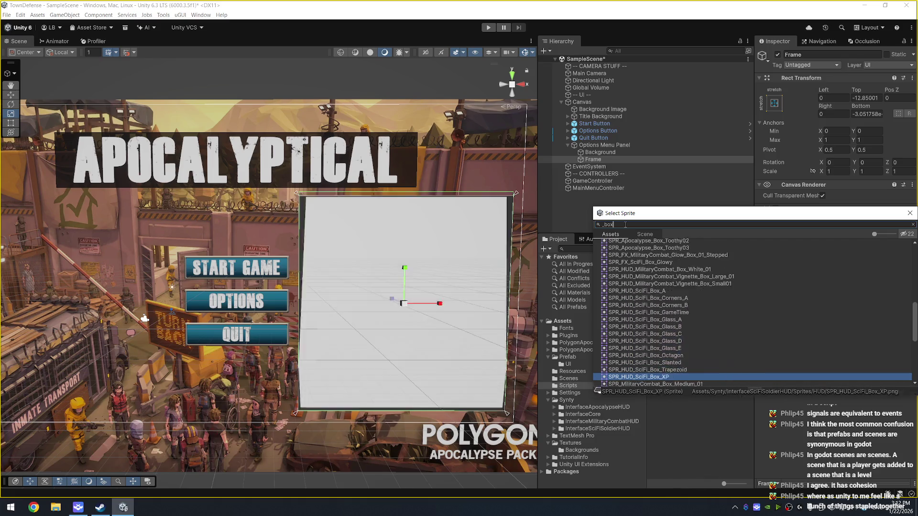
pyautogui.press('Up')
pyautogui.press('Up')
pyautogui.press('Up')
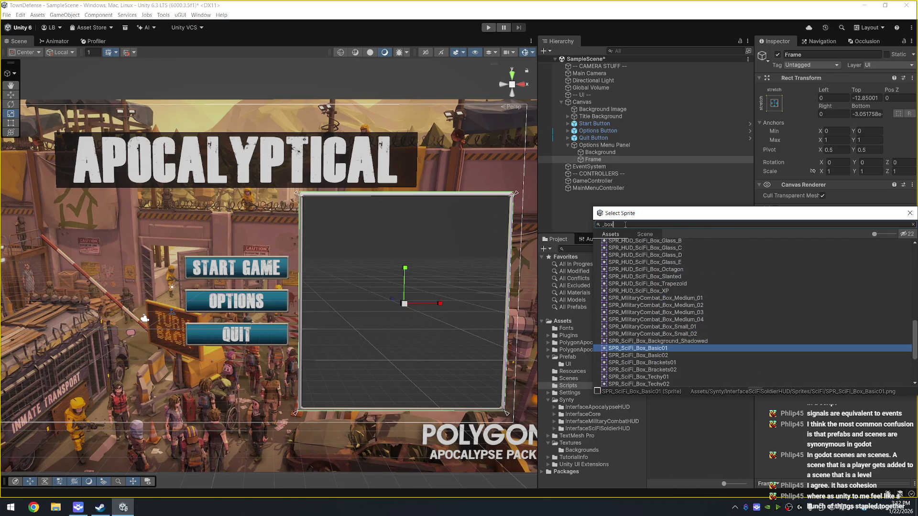
pyautogui.press('Down')
pyautogui.press('Down')
pyautogui.press('Down')
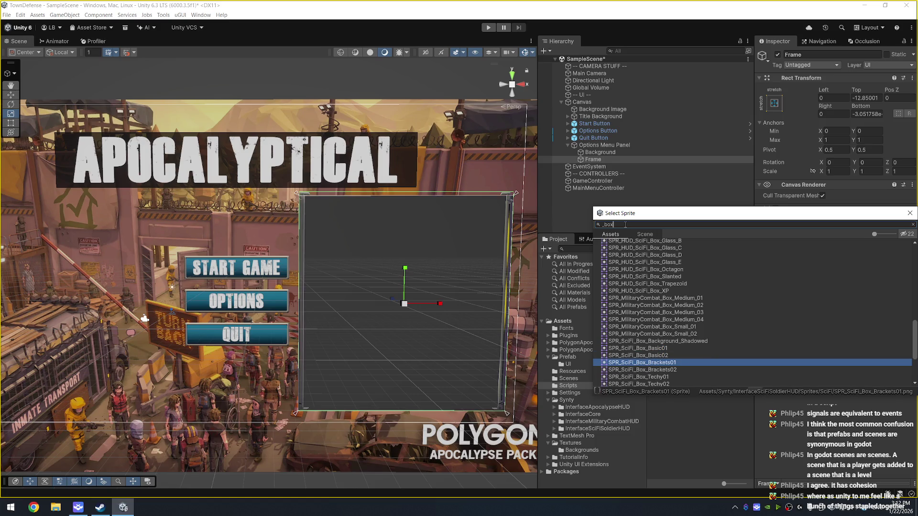
pyautogui.press('Down')
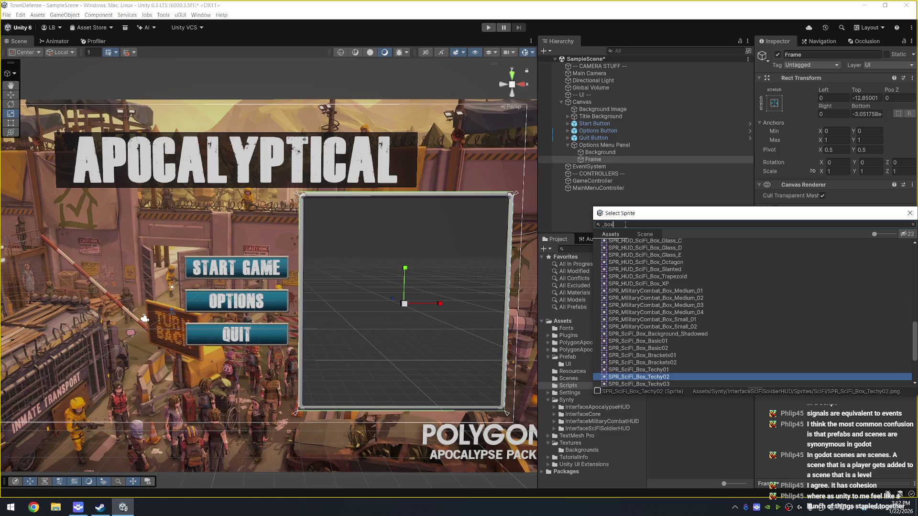
pyautogui.press('Return')
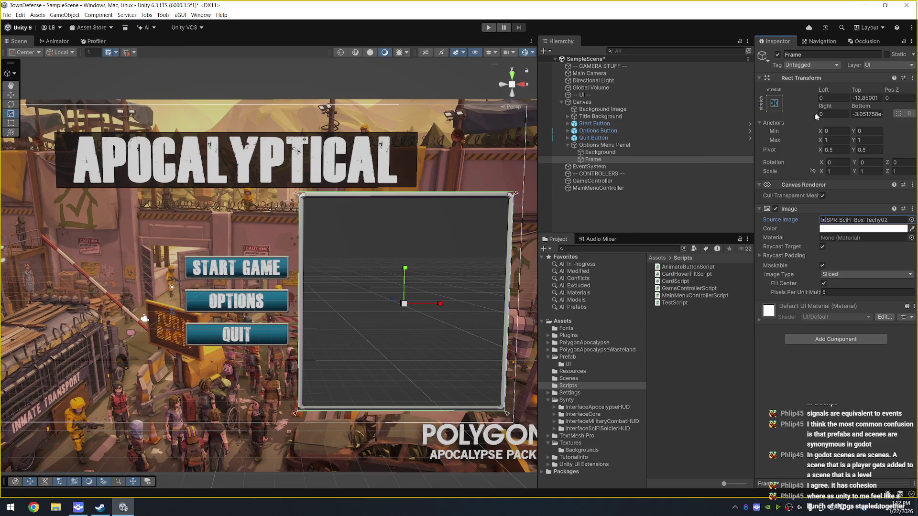
# Step: Set the Frame's left, top, right and bottom offsets to -3
pyautogui.click(833, 99)
pyautogui.write('-3')
pyautogui.press('Tab')
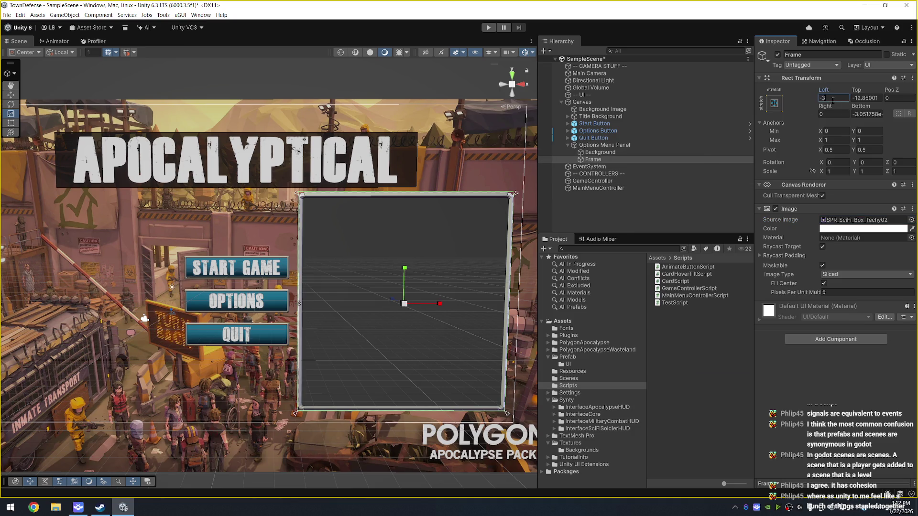
pyautogui.write('-3')
pyautogui.press('Tab')
pyautogui.press('Tab')
pyautogui.write('-3')
pyautogui.press('Tab')
pyautogui.write('-3')
pyautogui.press('Return')
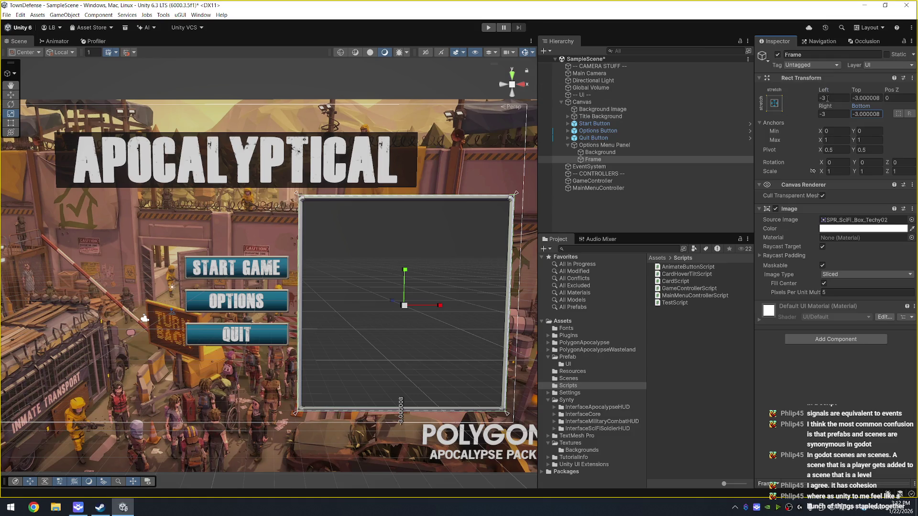
# Step: Change the Frame's left, top and right offsets to -5
pyautogui.click(829, 98)
pyautogui.write('-5')
pyautogui.press('Tab')
pyautogui.write('-5')
pyautogui.press('Tab')
pyautogui.write('-5')
pyautogui.press('Tab')
pyautogui.write('-5')
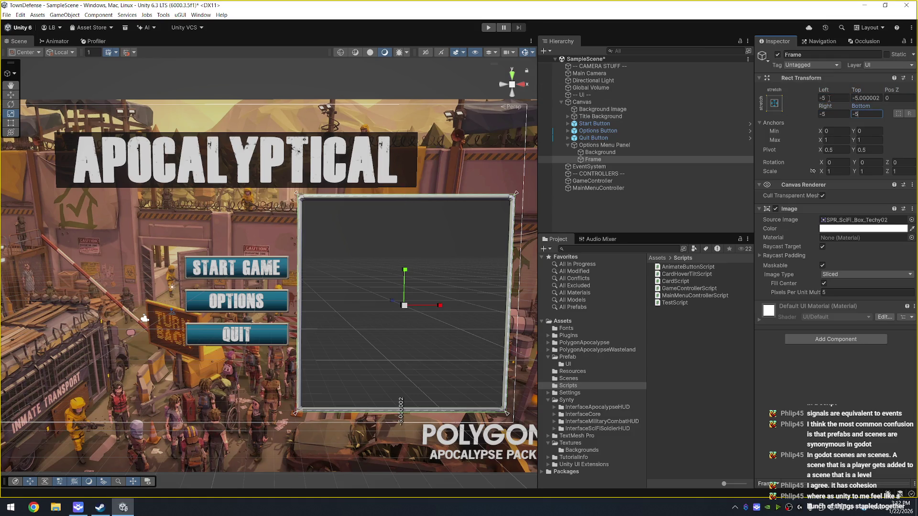
pyautogui.scroll(3, 335, 162)
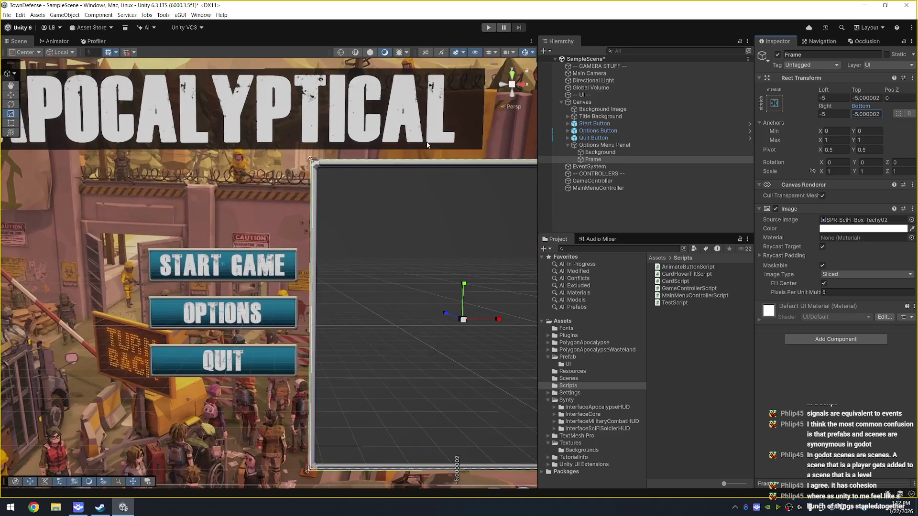
pyautogui.scroll(-2, 334, 162)
pyautogui.scroll(5, 416, 164)
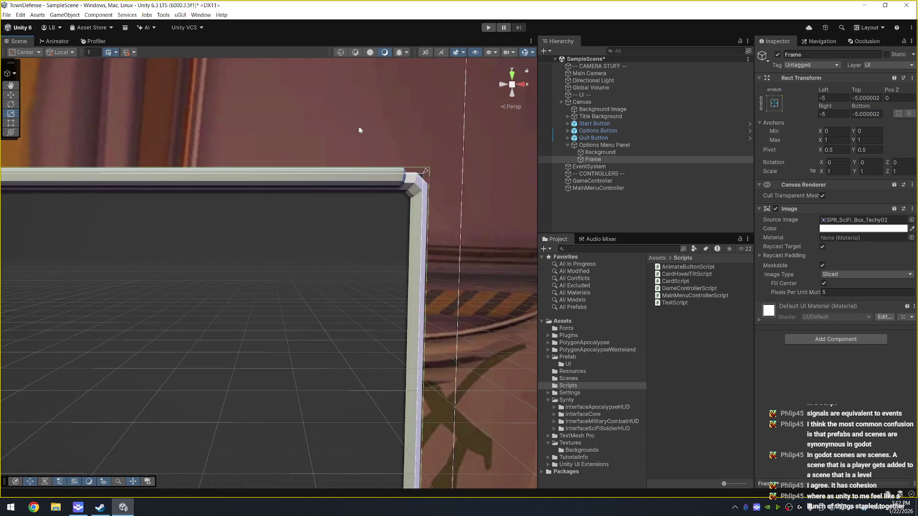
pyautogui.scroll(3, 359, 129)
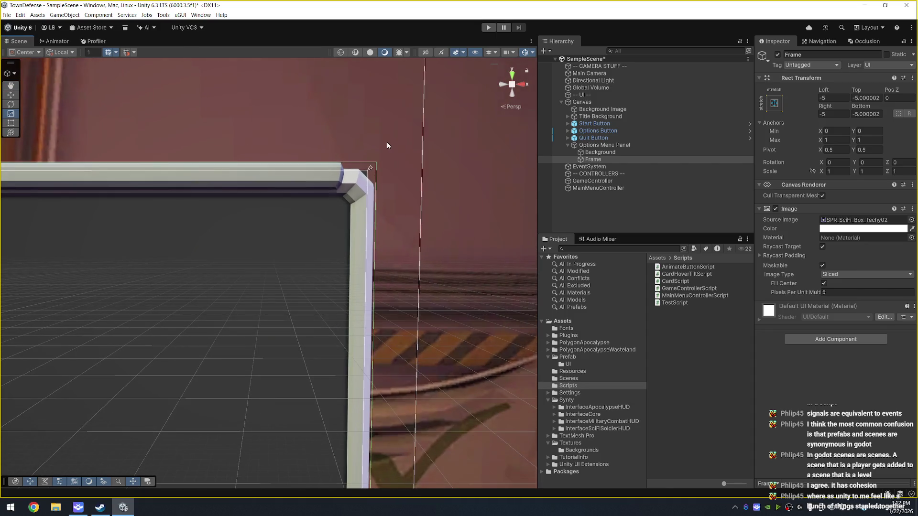
# Step: Try a top offset of -6, then settle on -7 for the top and right offsets
pyautogui.click(868, 98)
pyautogui.write('-6')
pyautogui.press('Tab')
pyautogui.press('Tab')
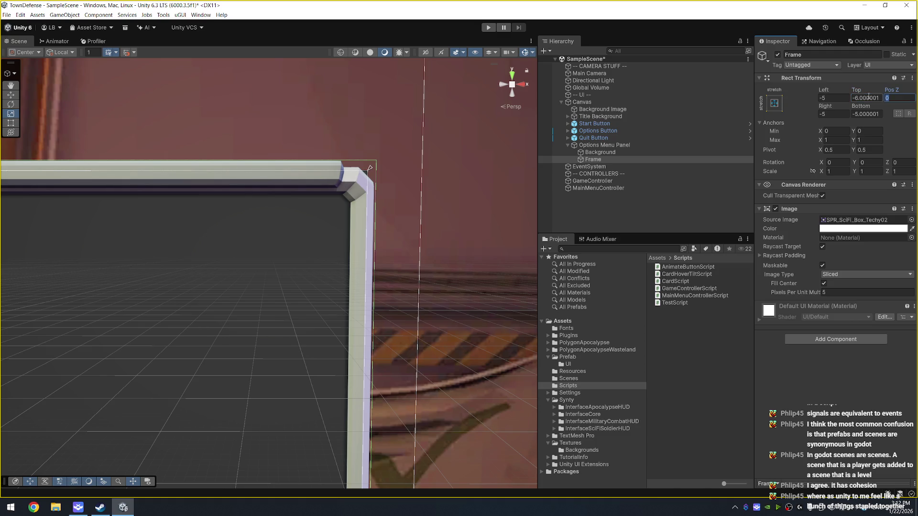
pyautogui.write('-6')
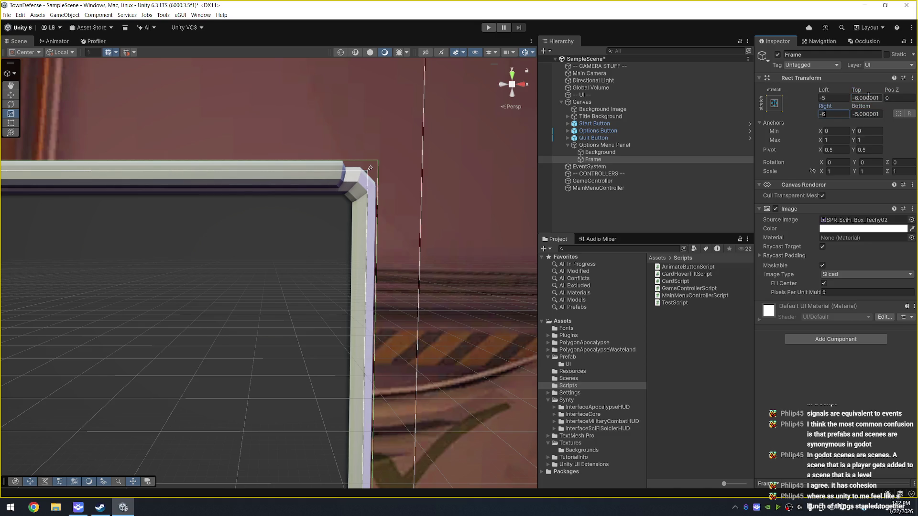
pyautogui.click(868, 97)
pyautogui.write('-')
pyautogui.write('7')
pyautogui.press('Tab')
pyautogui.press('Tab')
pyautogui.write('-7')
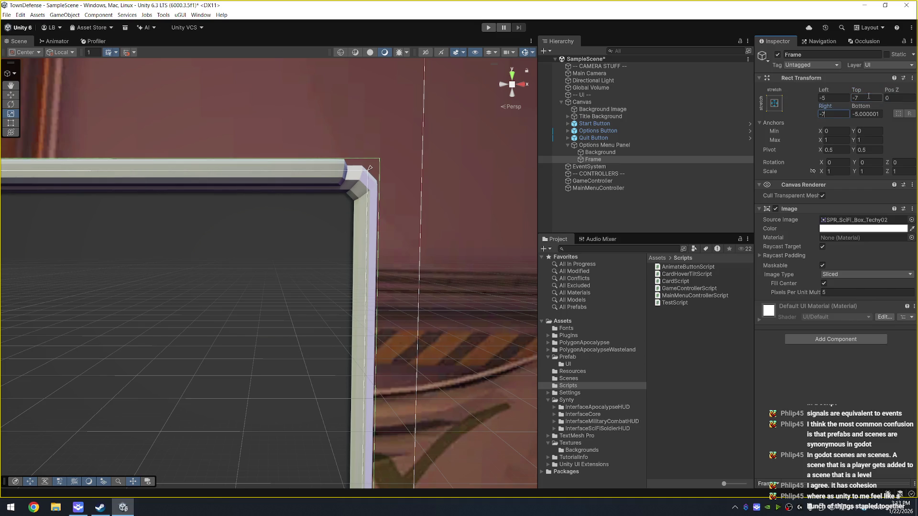
pyautogui.press('Return')
# Step: Reselect the Frame and set its left offset to -7
pyautogui.click(404, 144)
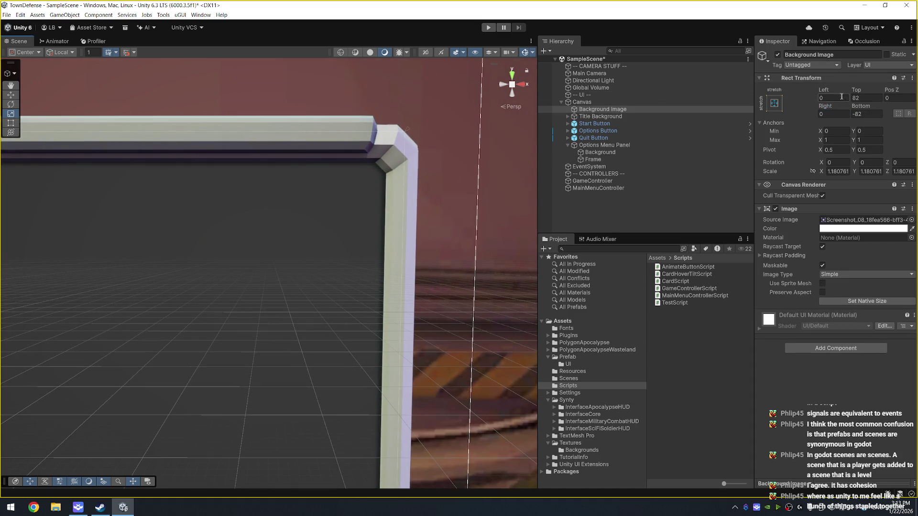
pyautogui.click(611, 161)
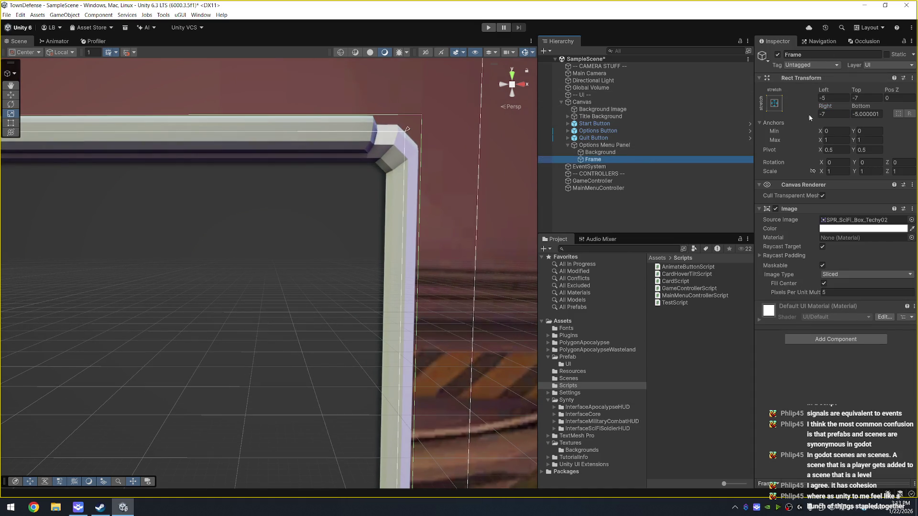
pyautogui.click(834, 99)
pyautogui.write('-7')
pyautogui.press('Tab')
pyautogui.press('Tab')
pyautogui.press('Tab')
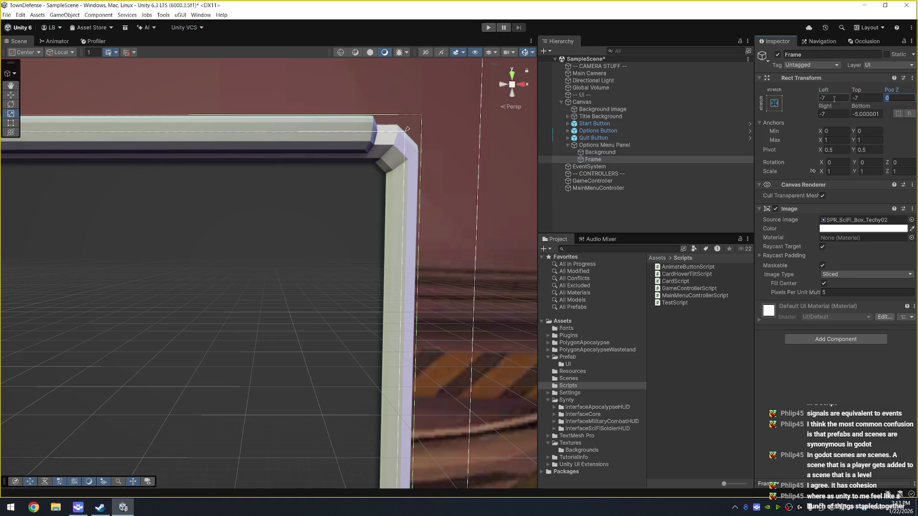
# Step: Enter -7 for the Frame's remaining bottom offset
pyautogui.write('-7')
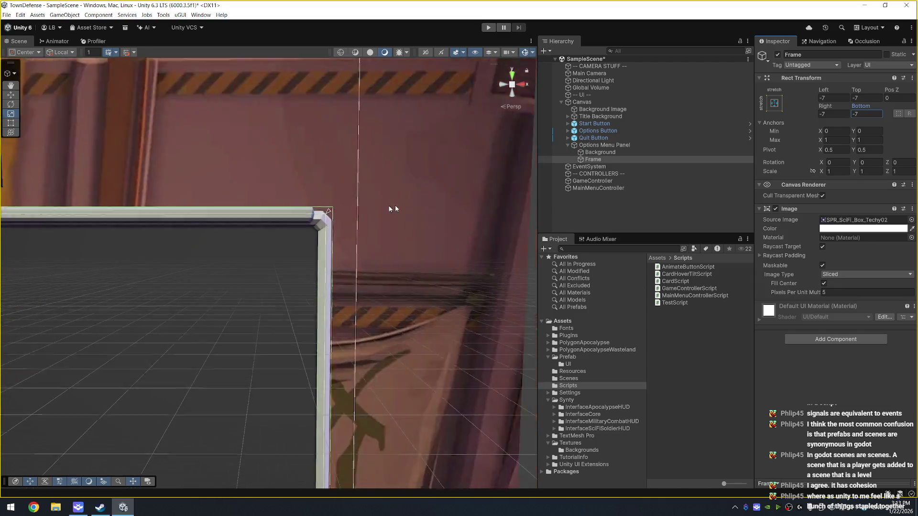
pyautogui.scroll(-10, 391, 207)
pyautogui.scroll(-3, 301, 218)
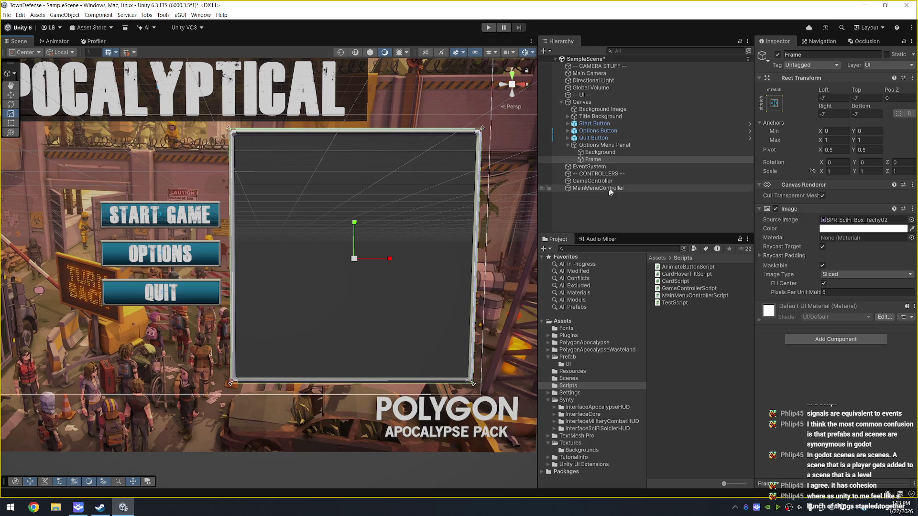
# Step: Make the options panel's Background black (000000) at about 0.96 alpha
pyautogui.click(641, 152)
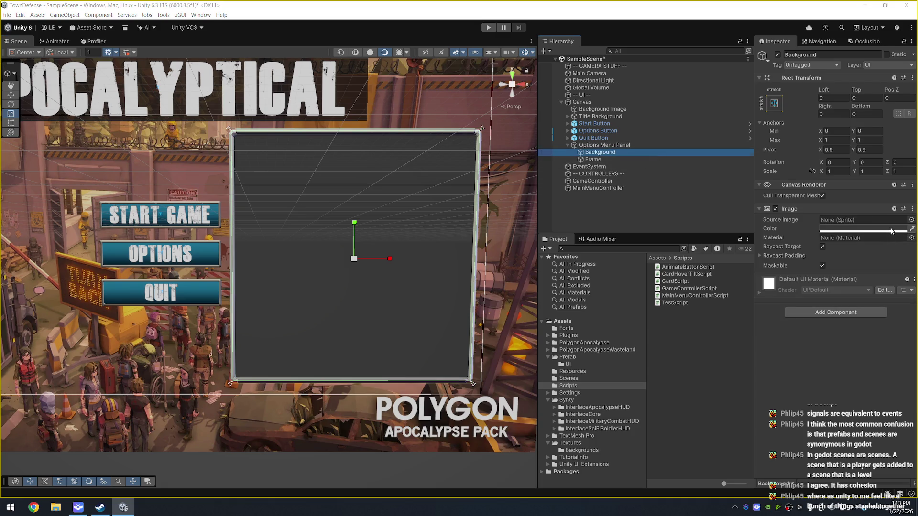
pyautogui.click(861, 229)
pyautogui.moveTo(889, 379)
pyautogui.mouseDown()
pyautogui.moveTo(873, 382)
pyautogui.moveTo(888, 381)
pyautogui.mouseUp()
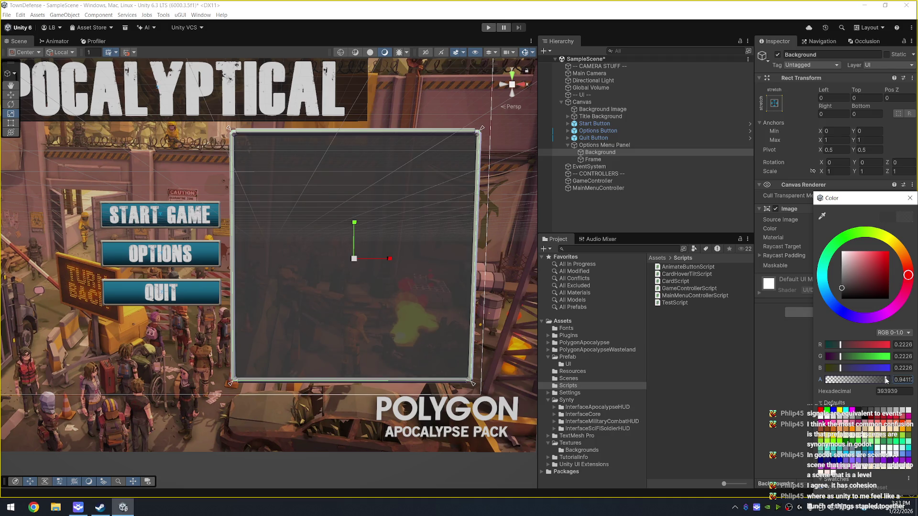
pyautogui.moveTo(858, 305); pyautogui.dragTo(811, 317)
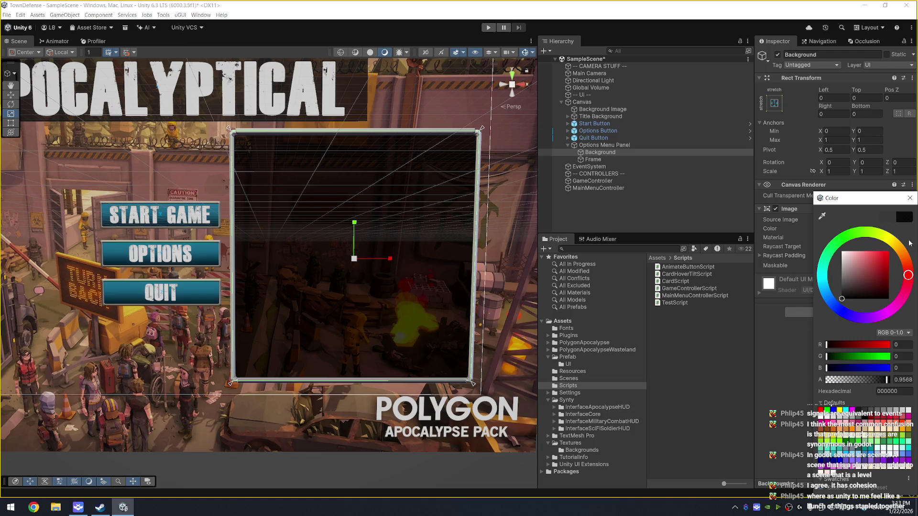
# Step: Close the colour picker, save SampleScene, and bring up the Start menu
pyautogui.click(909, 200)
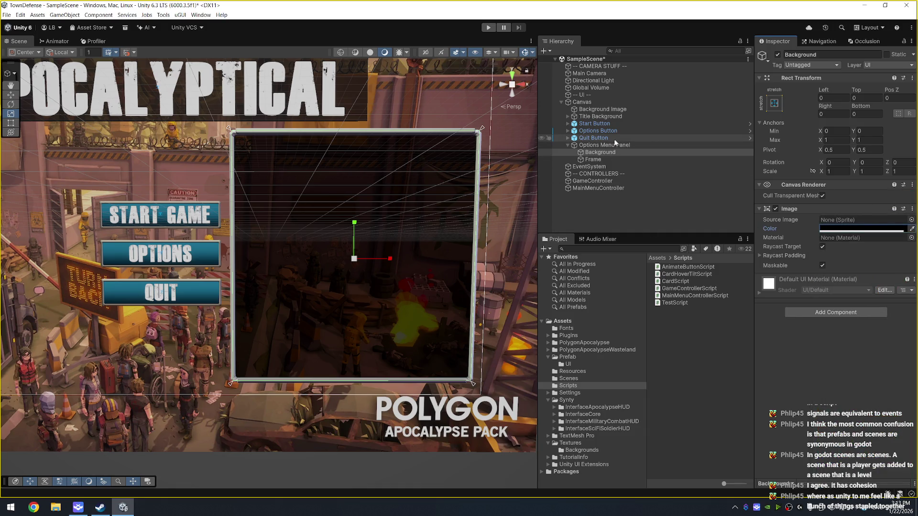
pyautogui.hotkey('ctrl', 's')
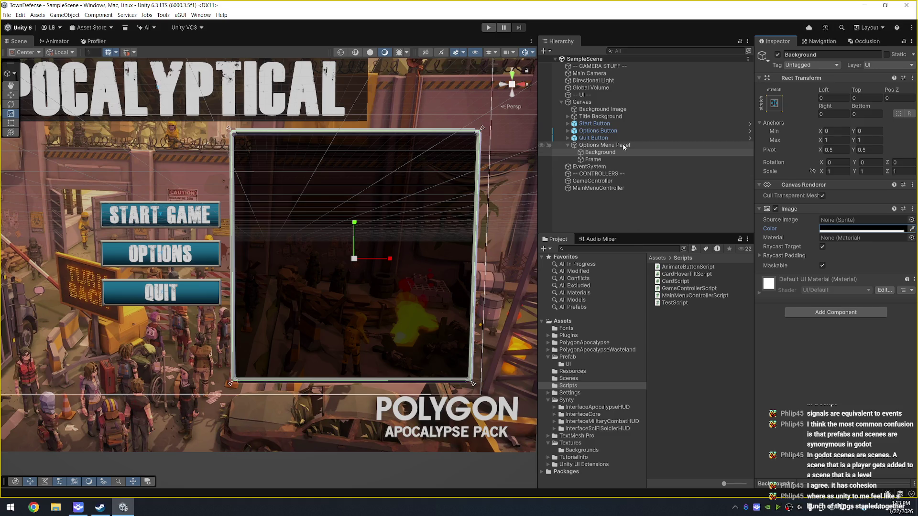
pyautogui.press('super')
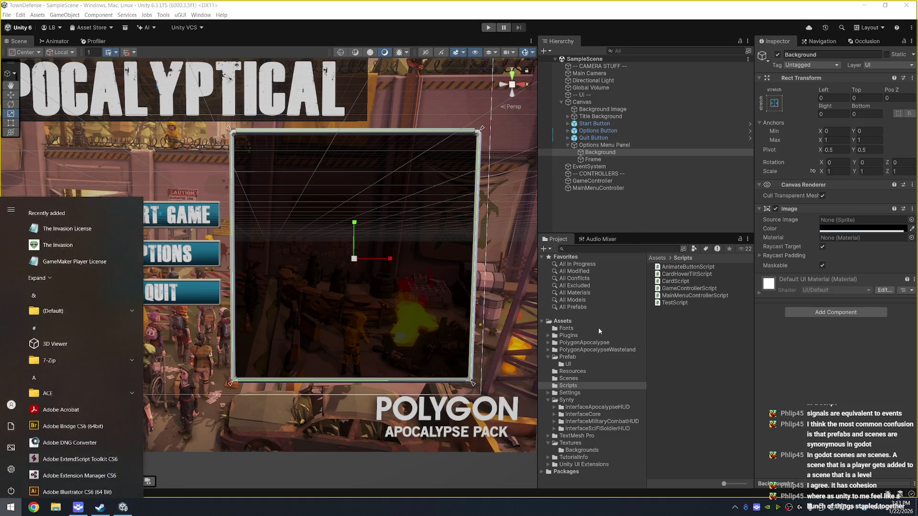
# Step: Launch Unity Hub by searching 'unity' and select the Mayzhem project
pyautogui.write('unity')
pyautogui.press('Return')
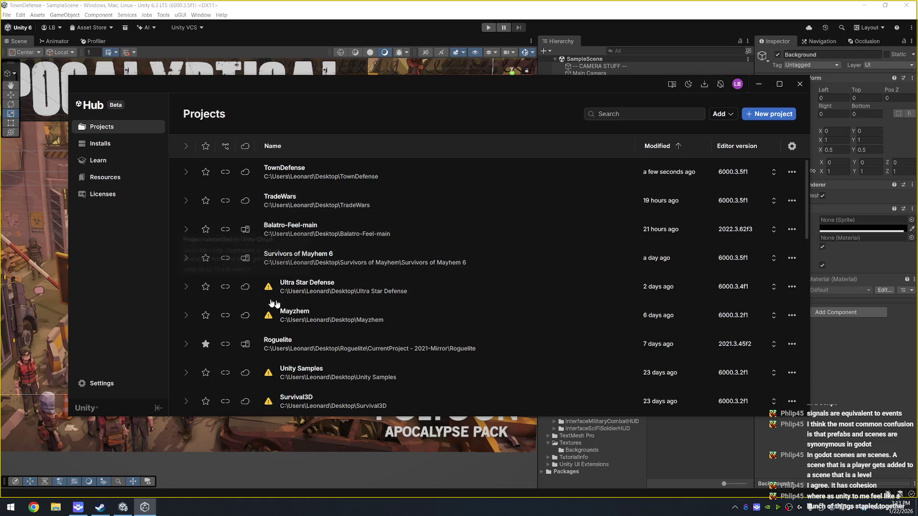
pyautogui.click(724, 315)
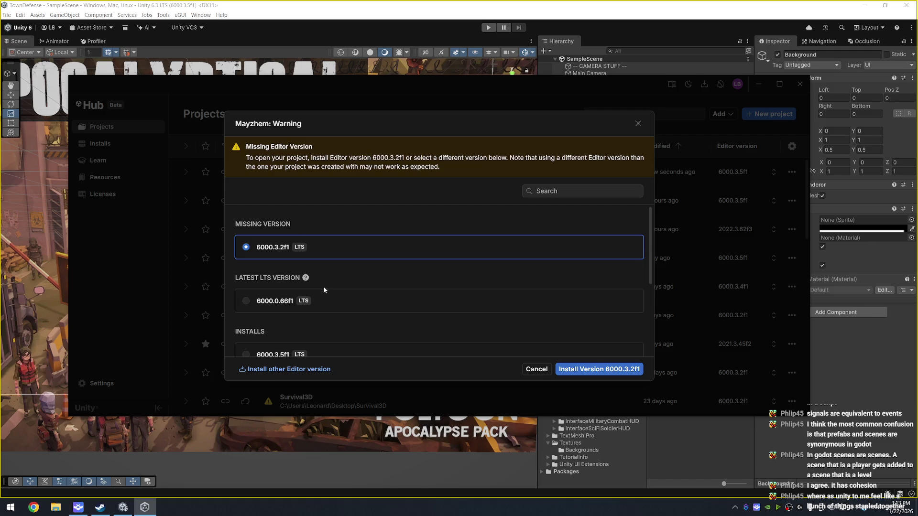
# Step: Open Mayzhem with installed editor 6000.3.5f1, confirming the version change and upgrade
pyautogui.scroll(-2, 323, 286)
pyautogui.click(270, 266)
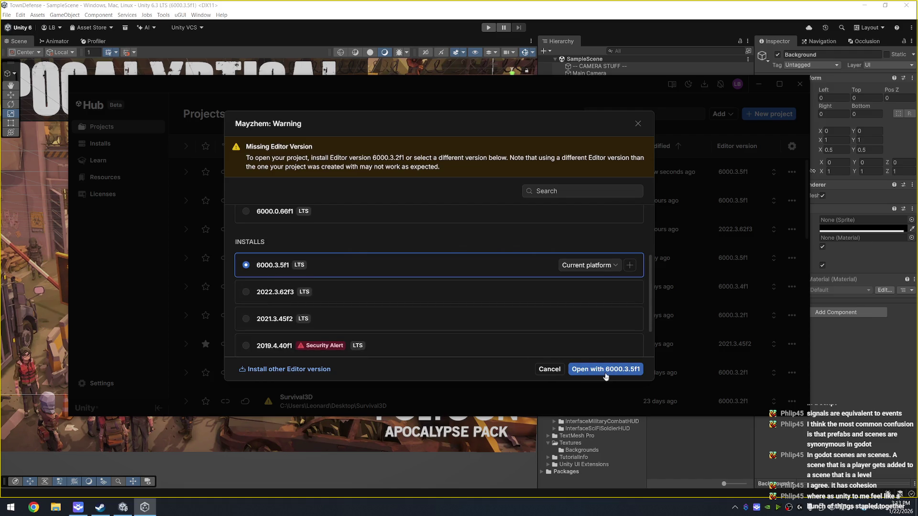
pyautogui.click(604, 373)
pyautogui.click(540, 285)
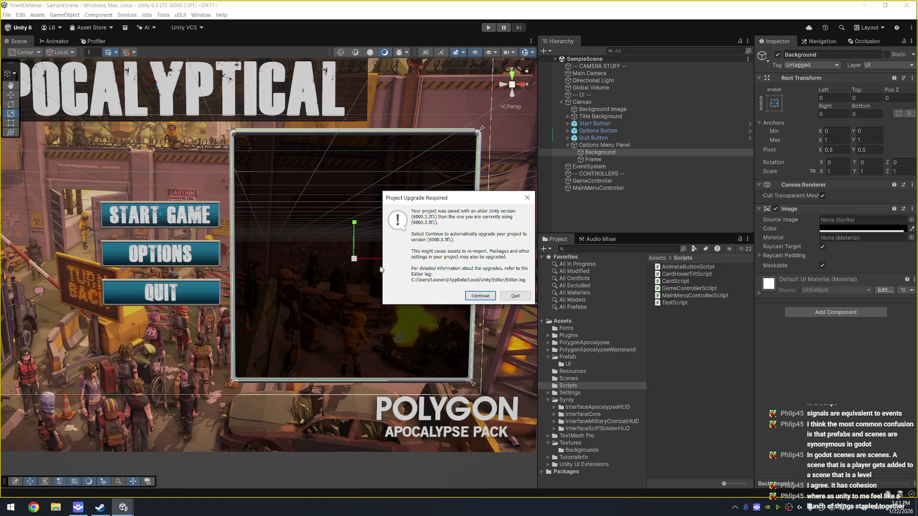
pyautogui.click(482, 296)
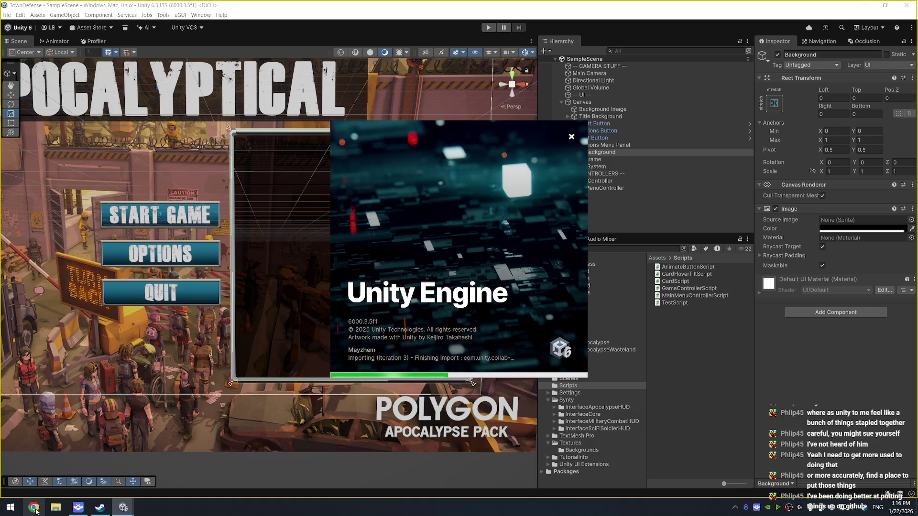
# Step: Bring the browser showing the GitHub dashboard to the front
pyautogui.click(36, 511)
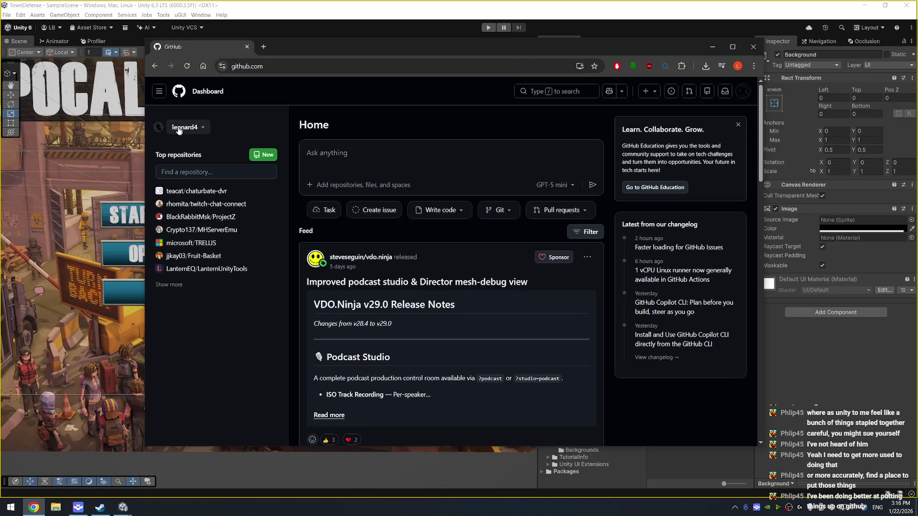
# Step: Go from the GitHub dashboard to the account's profile page and skim its popular repositories
pyautogui.click(185, 127)
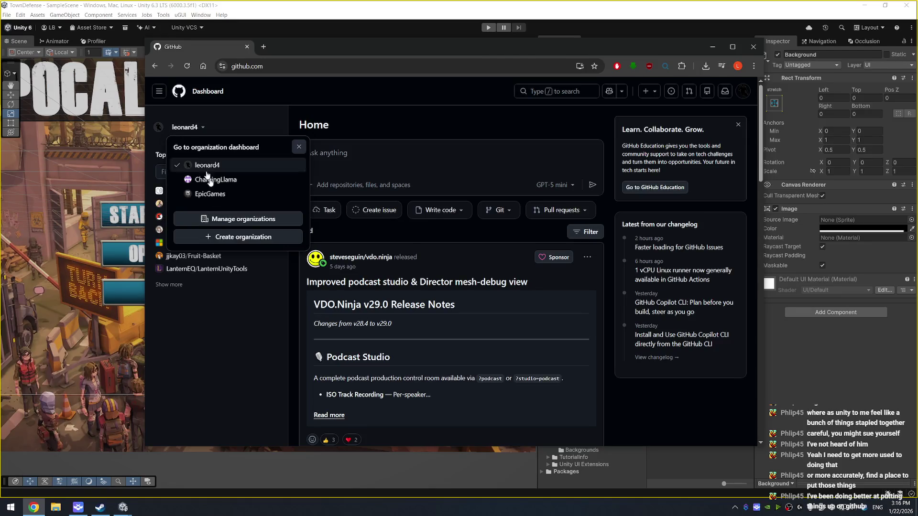
pyautogui.click(743, 91)
pyautogui.click(743, 91)
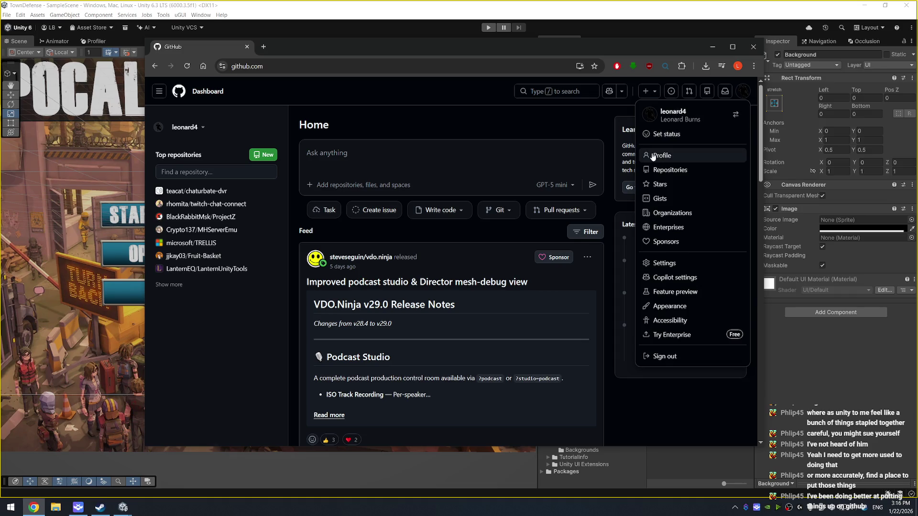
pyautogui.click(662, 170)
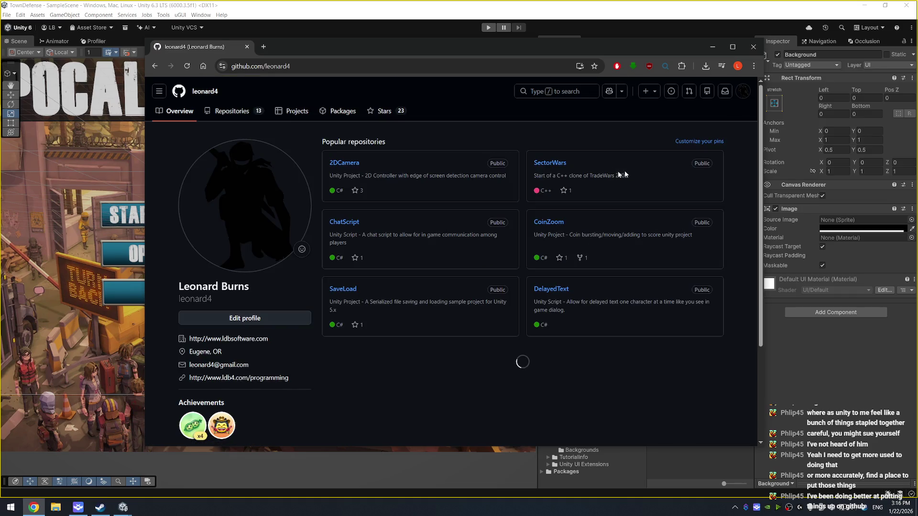
pyautogui.scroll(-3, 437, 215)
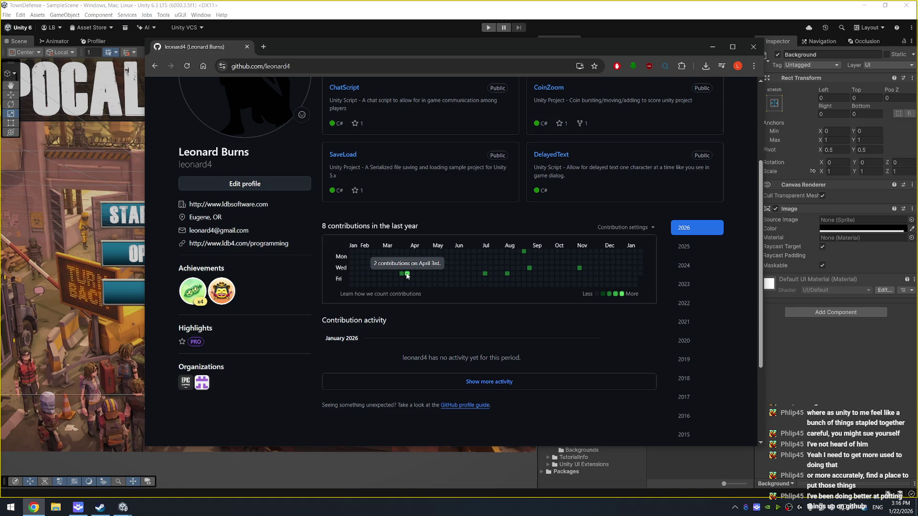
pyautogui.scroll(3, 409, 276)
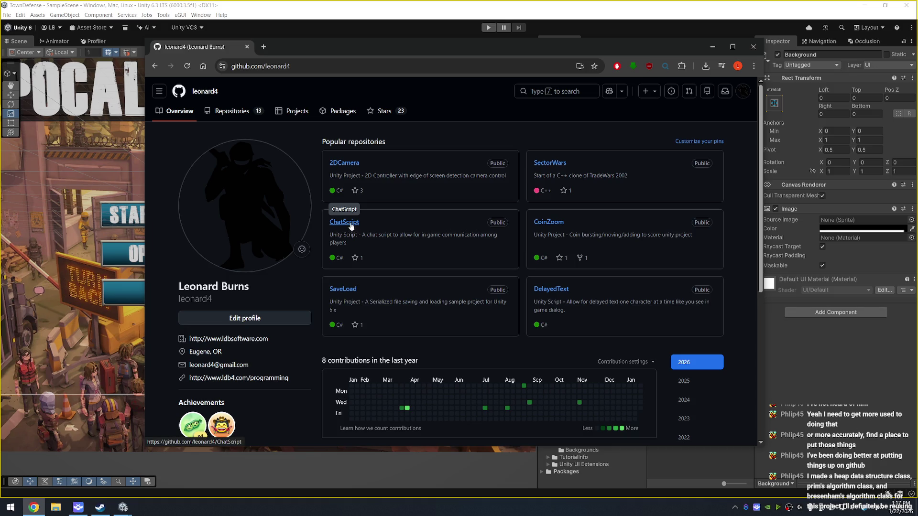
# Step: Look through the SaveLoad and CoinZoom repositories, returning to the profile each time
pyautogui.click(350, 289)
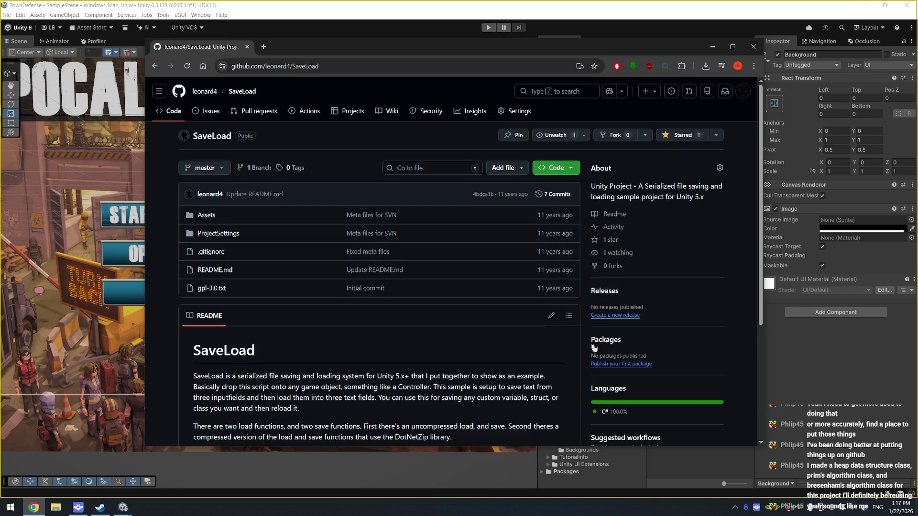
pyautogui.scroll(-2, 584, 342)
pyautogui.scroll(2, 584, 342)
pyautogui.hotkey('alt', 'Left')
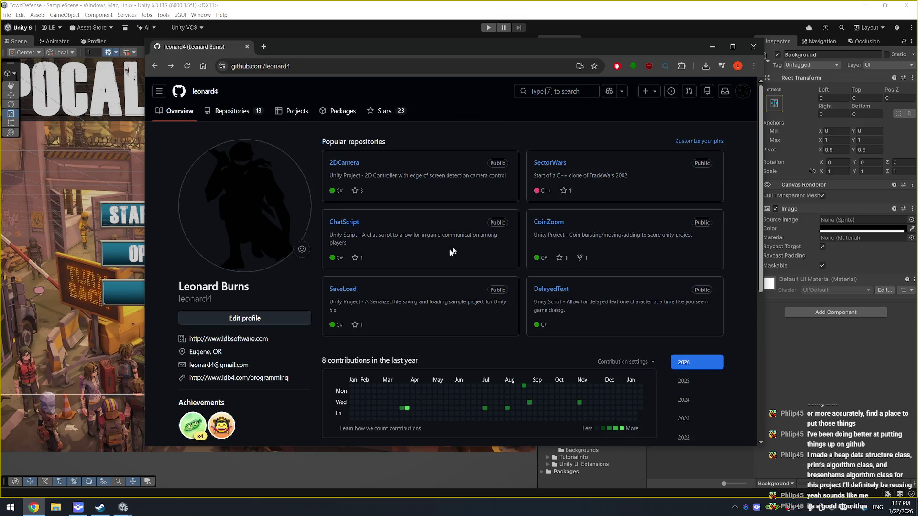
pyautogui.click(554, 225)
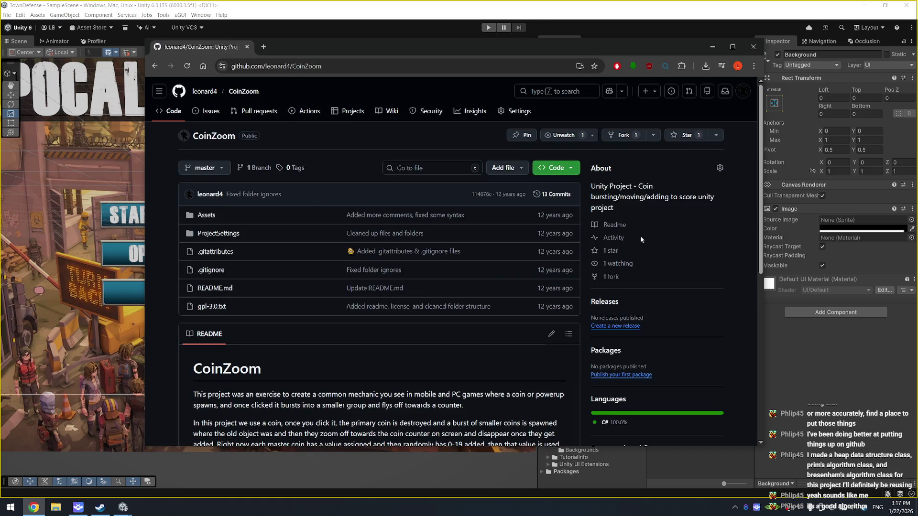
pyautogui.hotkey('alt', 'Left')
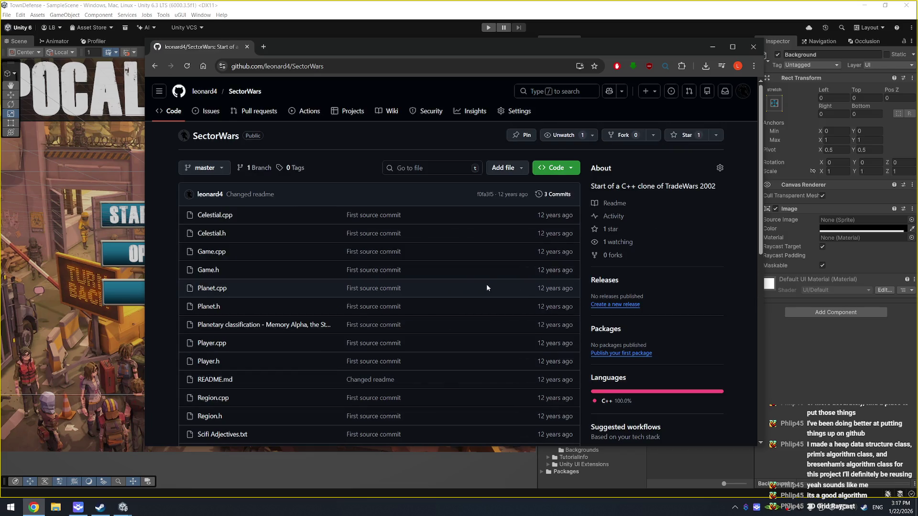
# Step: Open the SectorWars repository and view its Sector.cpp file
pyautogui.scroll(-2, 466, 284)
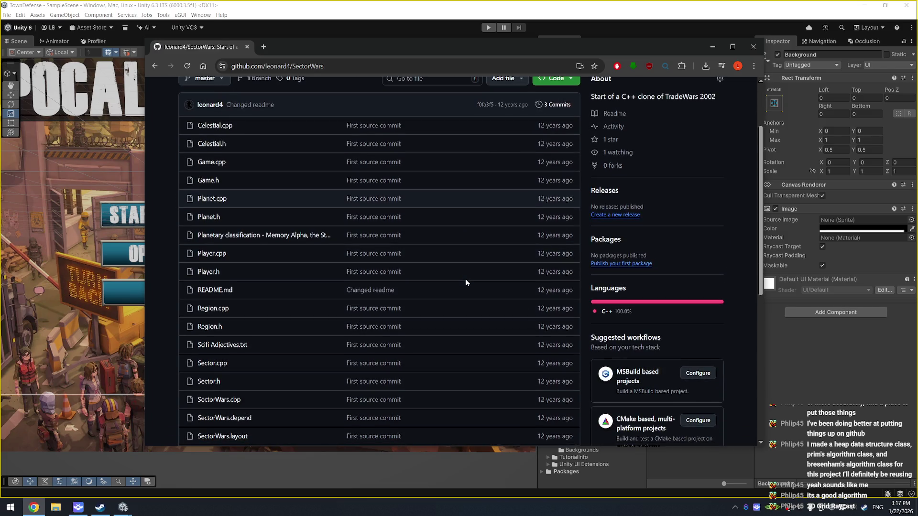
pyautogui.scroll(-7, 449, 276)
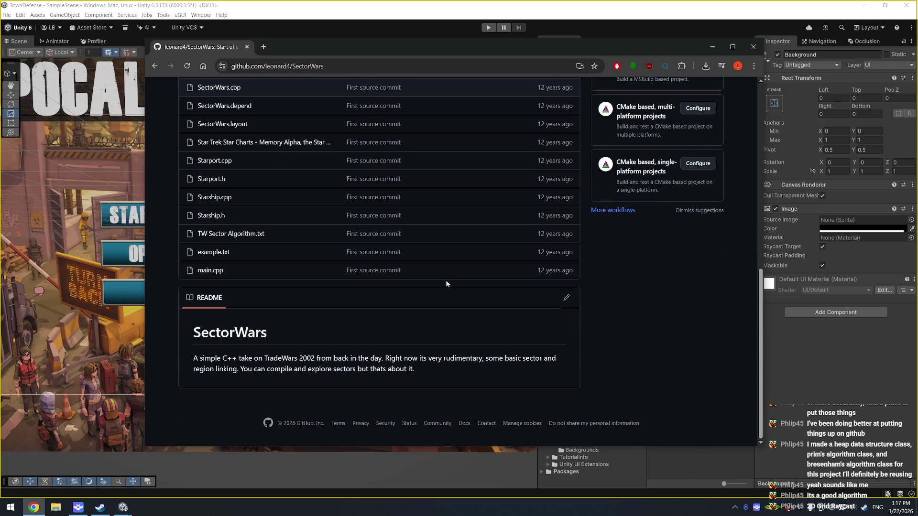
pyautogui.scroll(9, 437, 273)
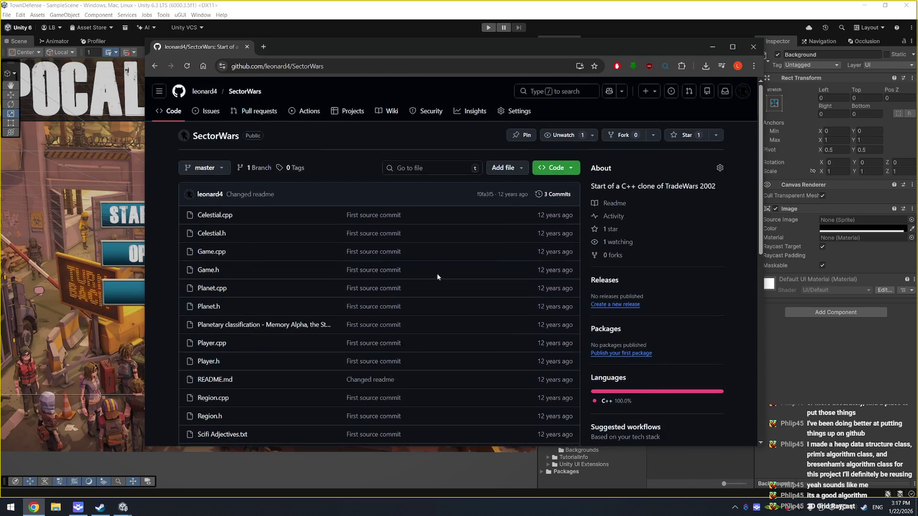
pyautogui.hotkey('alt', 'Left')
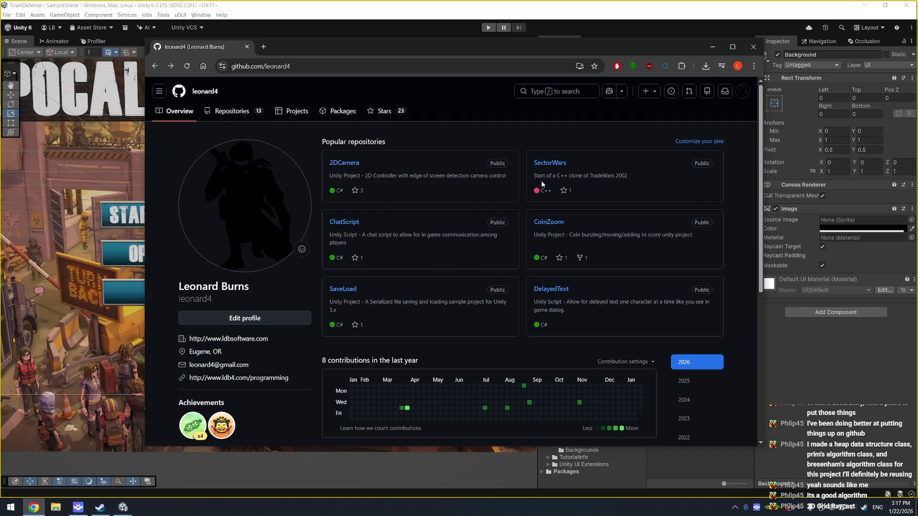
pyautogui.click(549, 163)
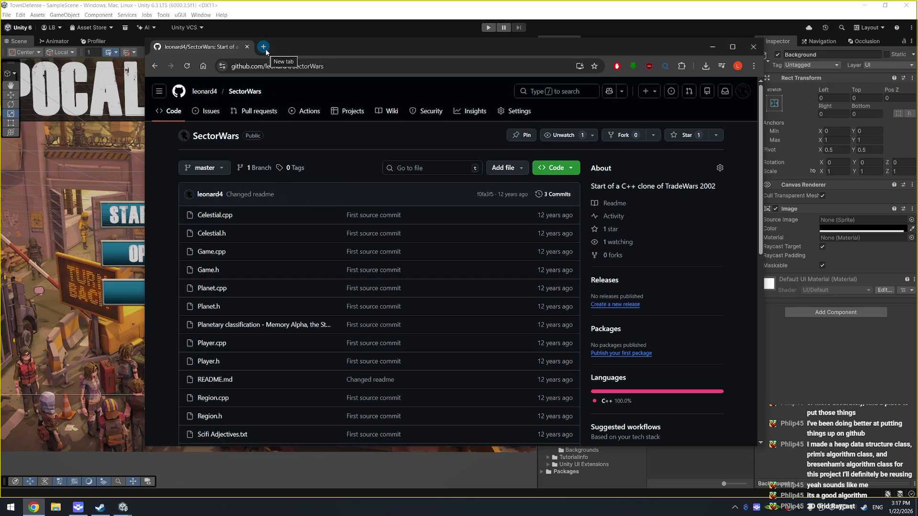
pyautogui.scroll(-2, 273, 263)
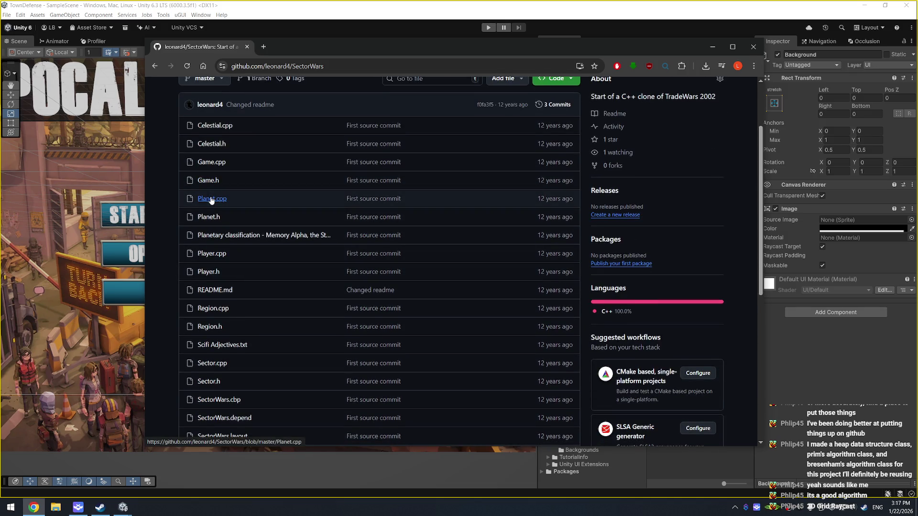
pyautogui.scroll(-2, 236, 290)
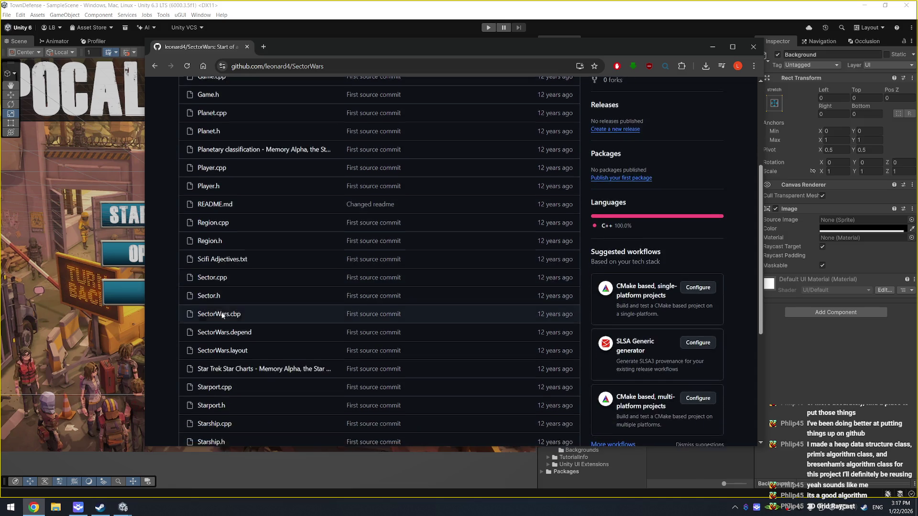
pyautogui.click(210, 274)
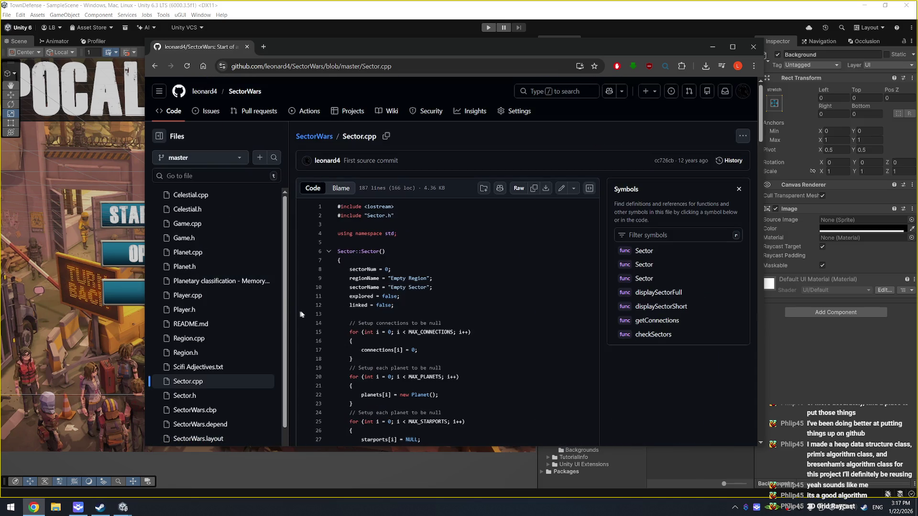
# Step: Read through Sector.cpp and Region.cpp in the SectorWars repository
pyautogui.scroll(-6, 443, 303)
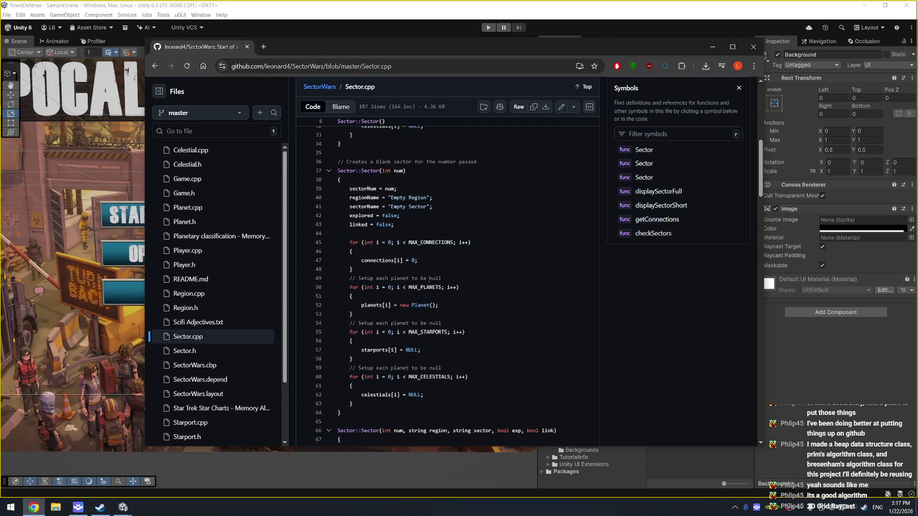
pyautogui.scroll(-4, 429, 279)
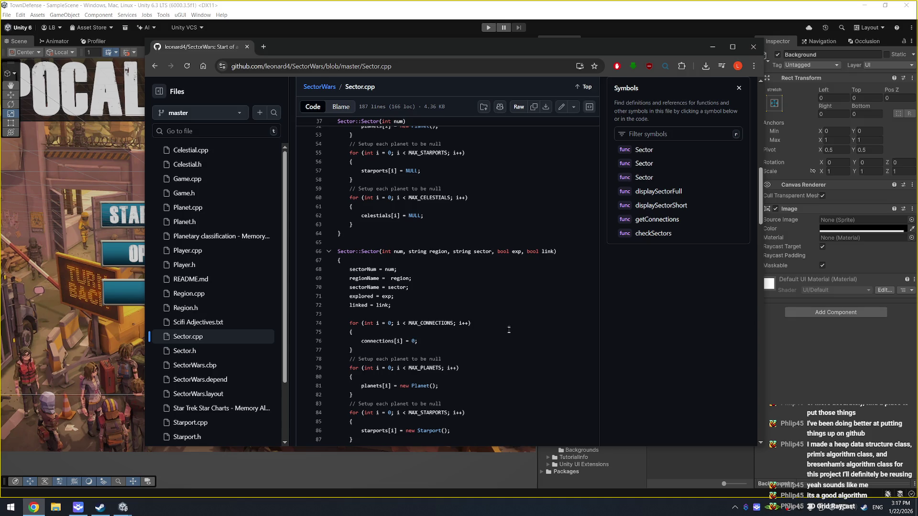
pyautogui.scroll(10, 509, 322)
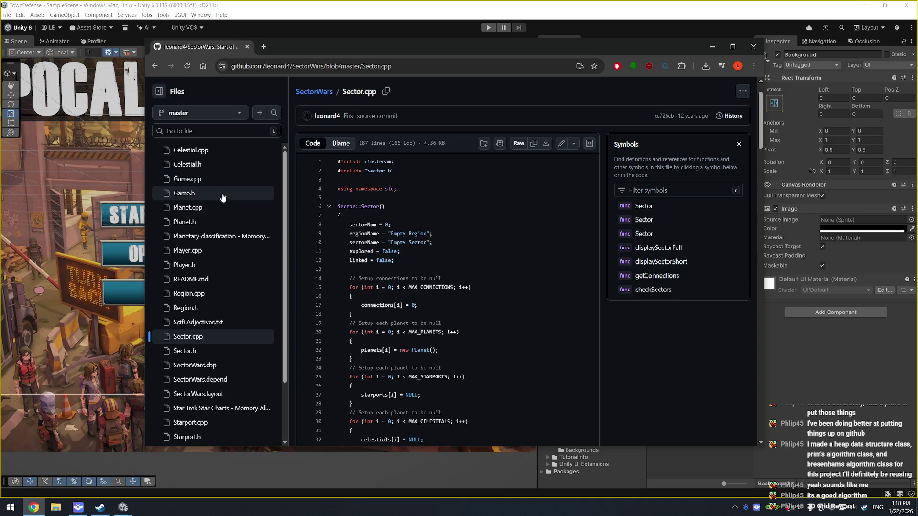
pyautogui.click(196, 293)
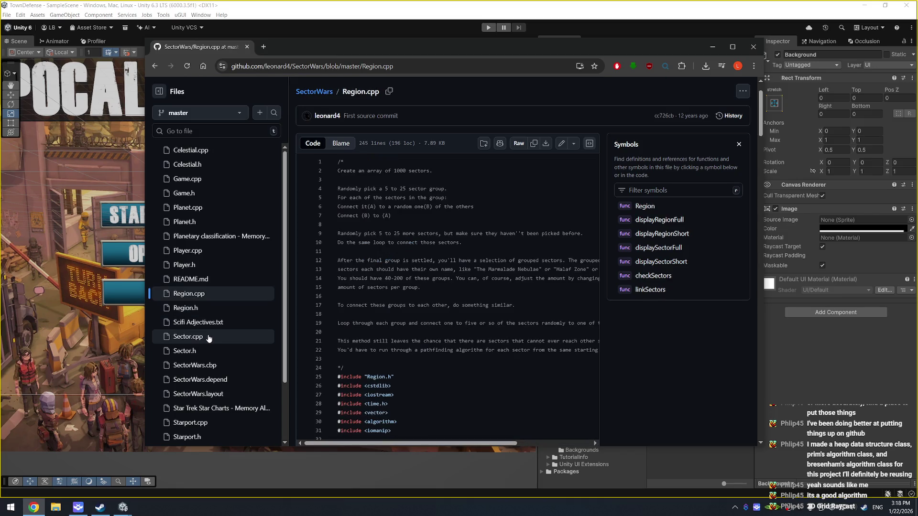
pyautogui.scroll(-5, 309, 334)
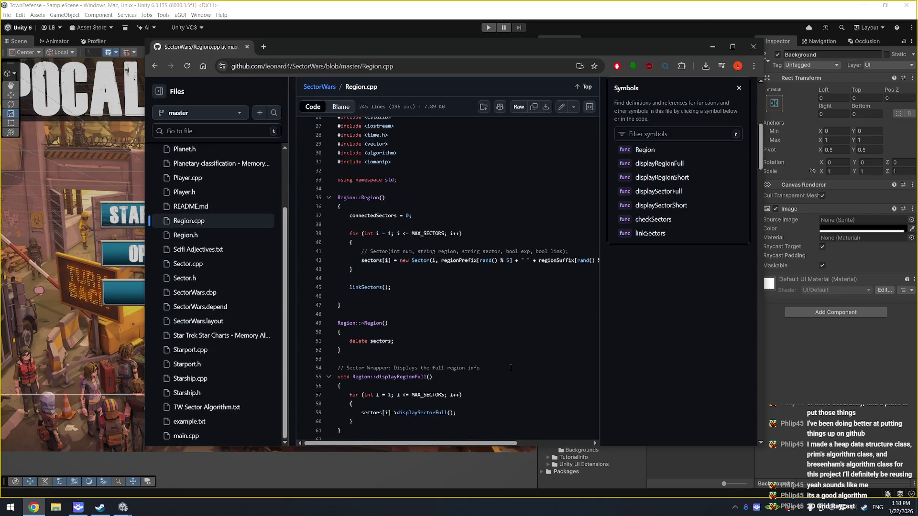
pyautogui.scroll(-9, 477, 329)
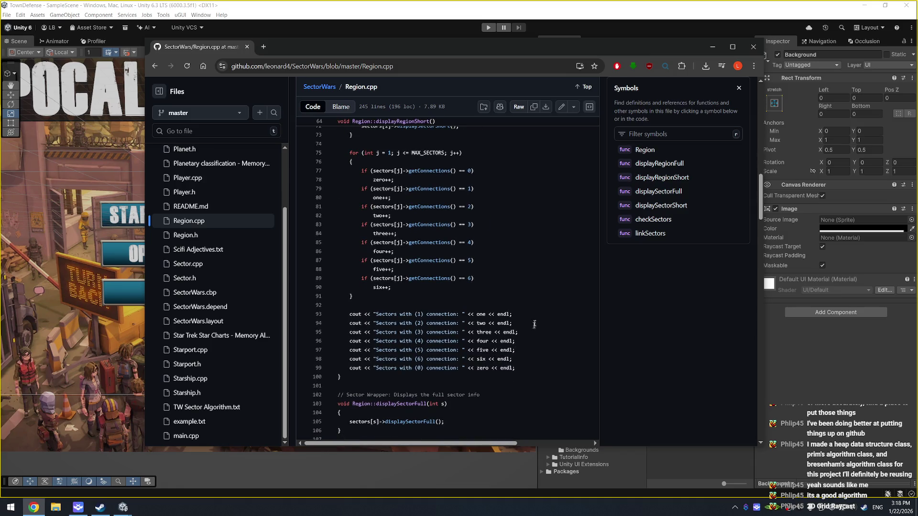
pyautogui.scroll(-9, 557, 300)
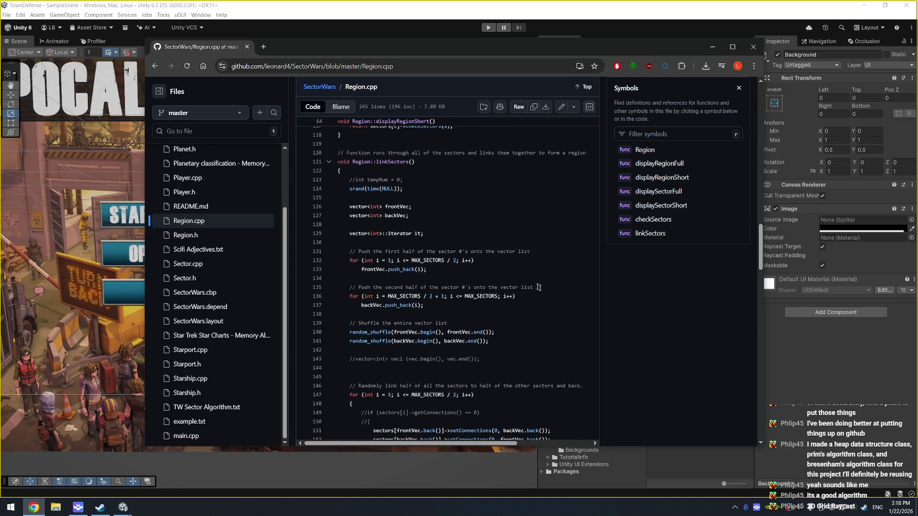
pyautogui.scroll(-11, 491, 312)
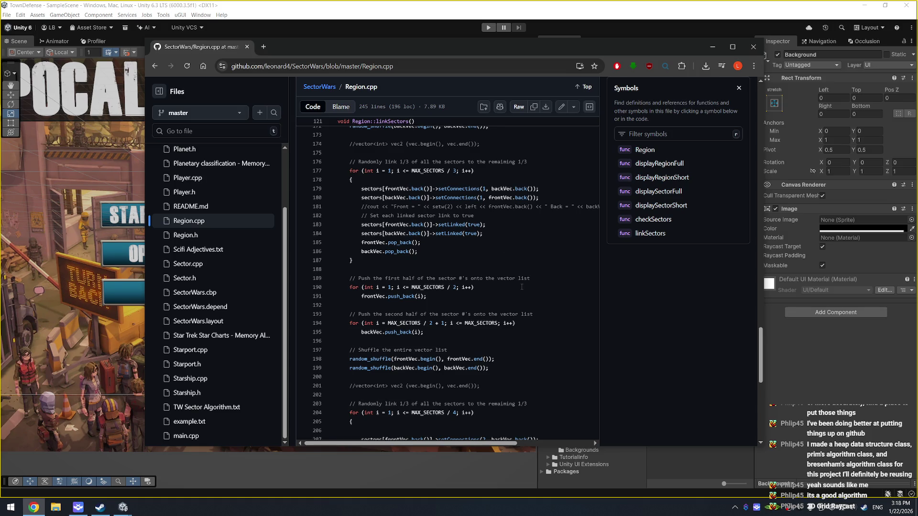
pyautogui.scroll(-8, 544, 227)
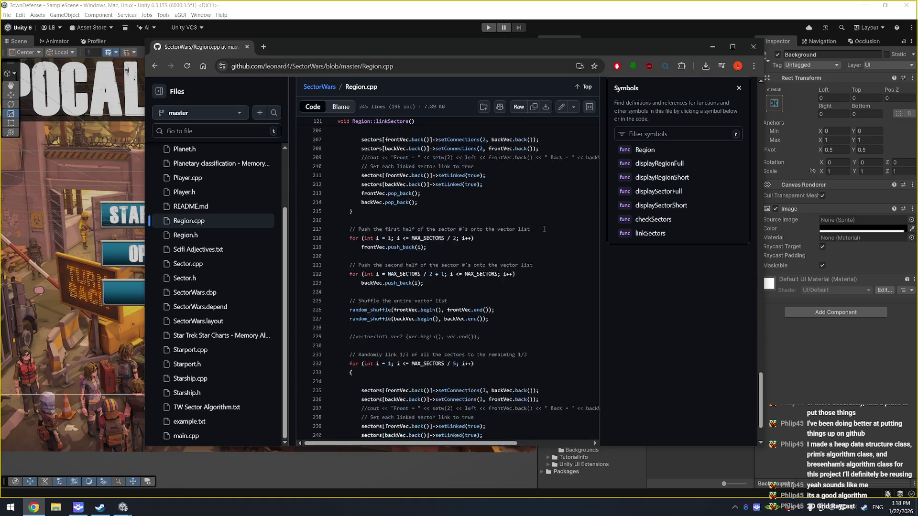
# Step: Look over Region.h, SectorWars.cbp and Sector.h, then close the browser
pyautogui.click(220, 235)
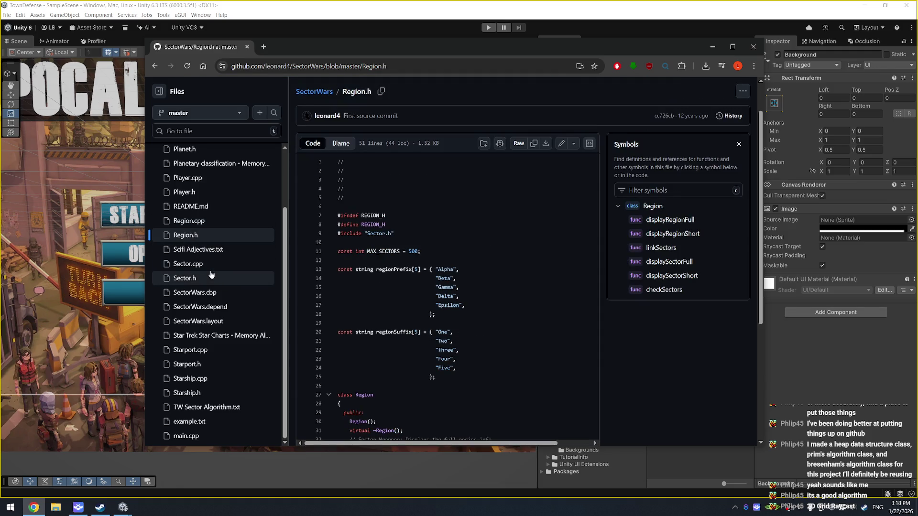
pyautogui.scroll(-3, 416, 311)
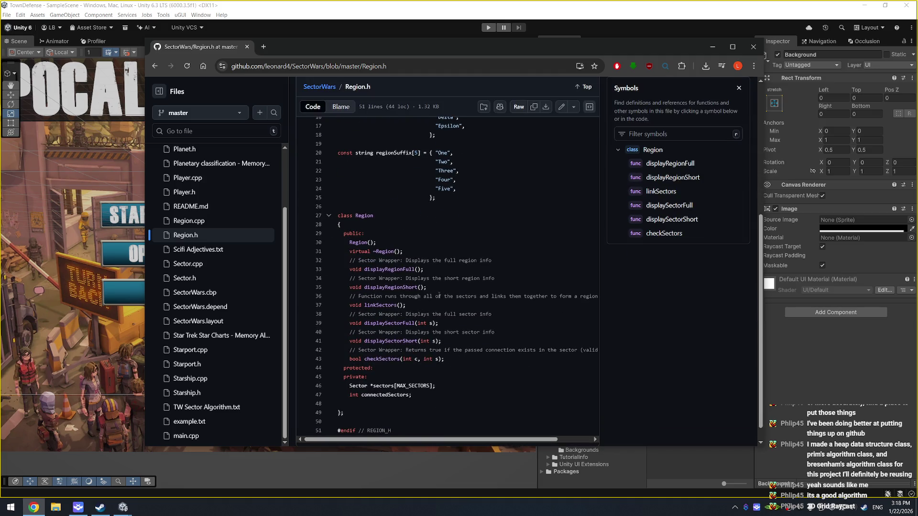
pyautogui.scroll(-1, 439, 296)
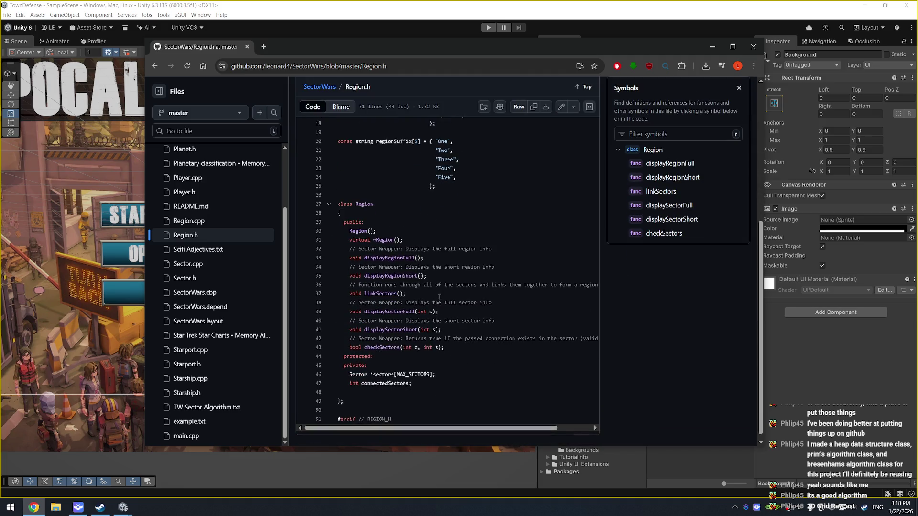
pyautogui.click(215, 294)
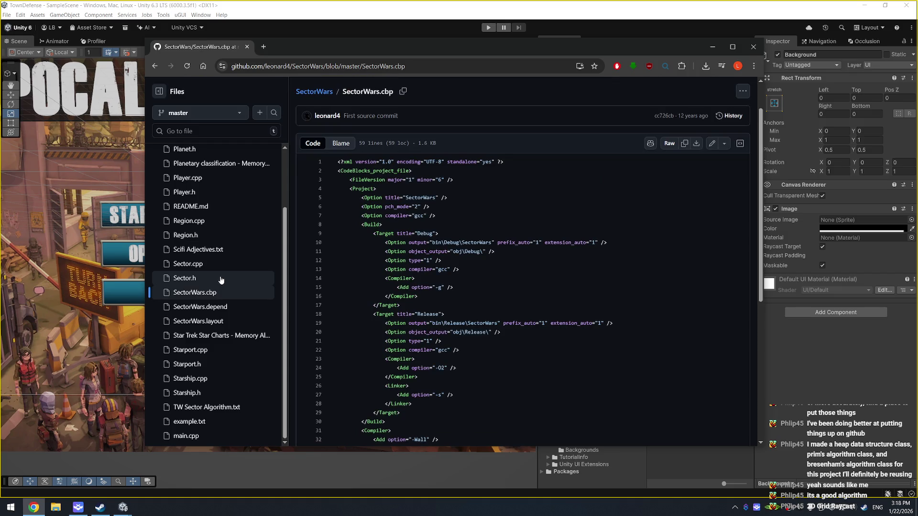
pyautogui.click(217, 278)
pyautogui.scroll(-5, 217, 278)
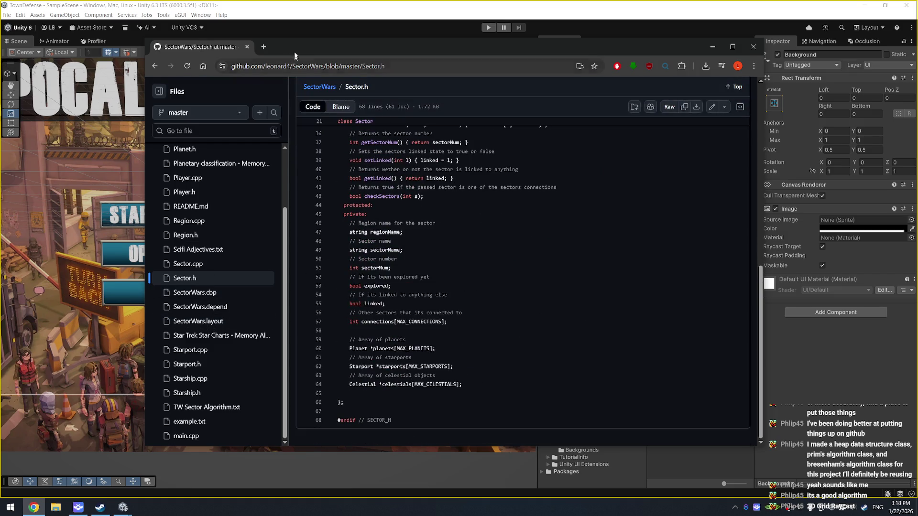
pyautogui.click(245, 47)
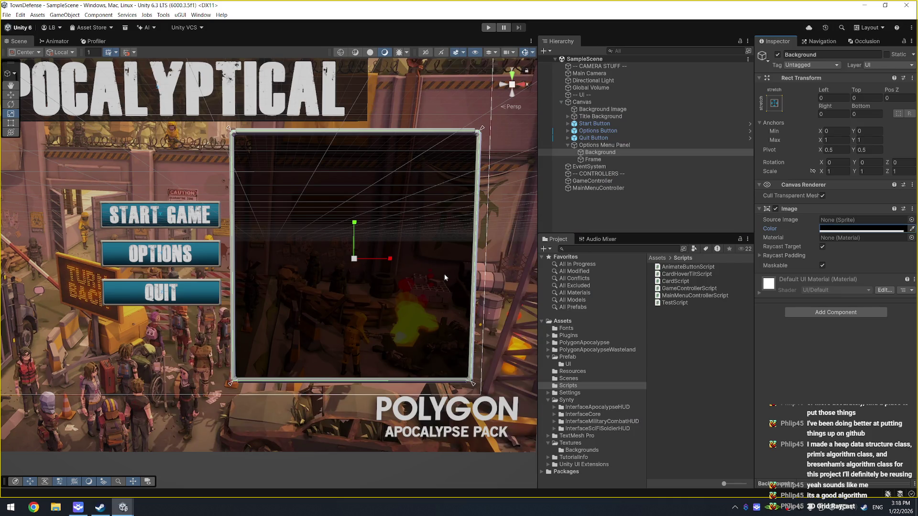
# Step: Select the Background object, then switch to the Mayzhem editor and select its Canvas
pyautogui.click(624, 152)
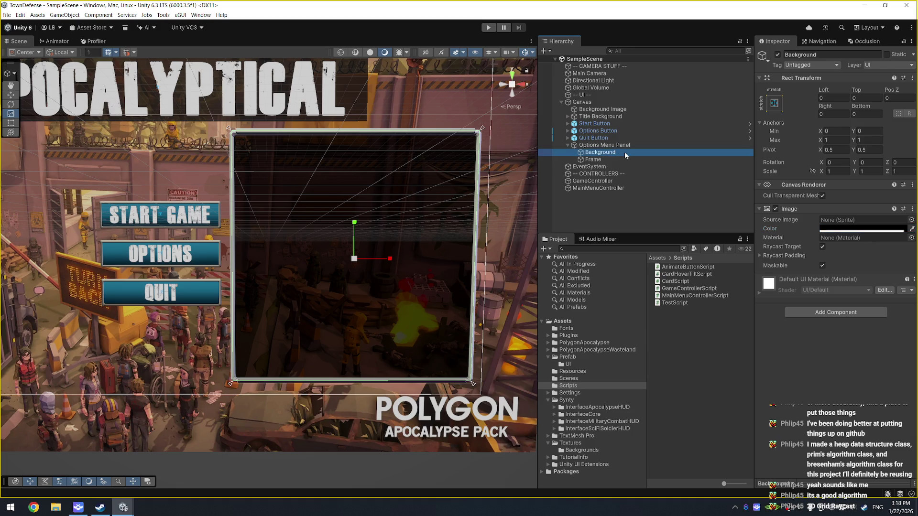
pyautogui.click(123, 507)
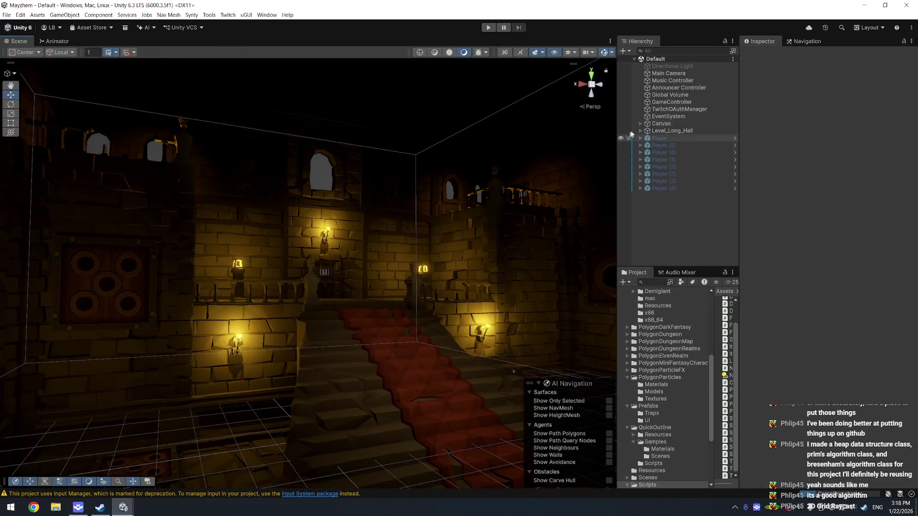
pyautogui.click(661, 123)
# Step: Frame the menu canvas, then play Mayzhem and open and close the in-game Options panel
pyautogui.press('f')
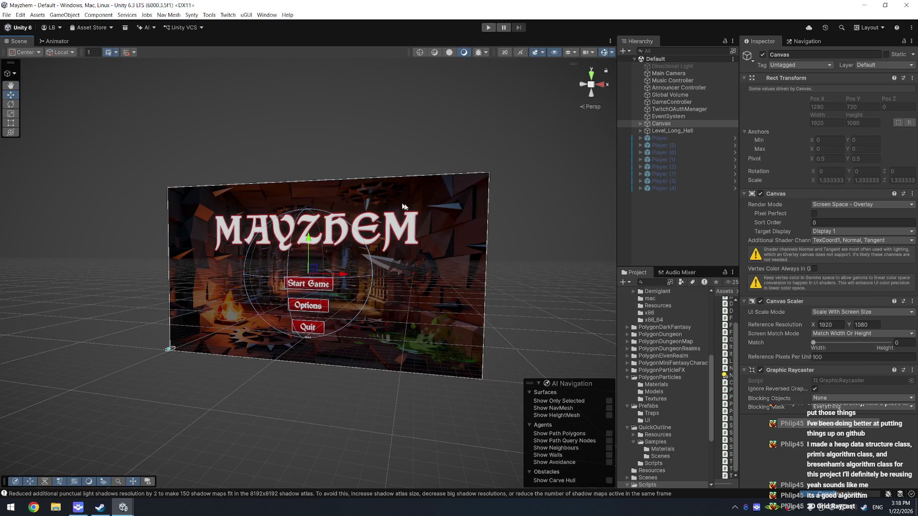
pyautogui.moveTo(403, 207); pyautogui.dragTo(470, 181)
pyautogui.scroll(5, 455, 193)
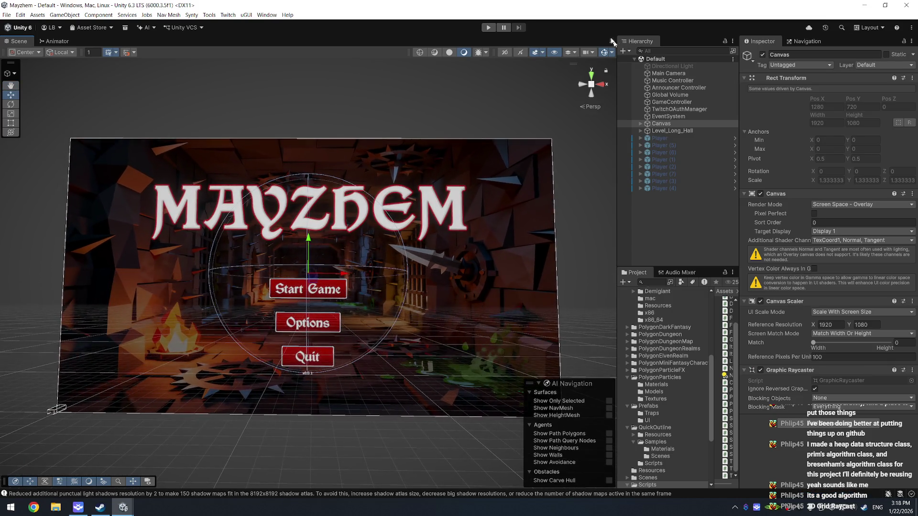
pyautogui.moveTo(618, 84); pyautogui.dragTo(569, 84)
pyautogui.click(488, 27)
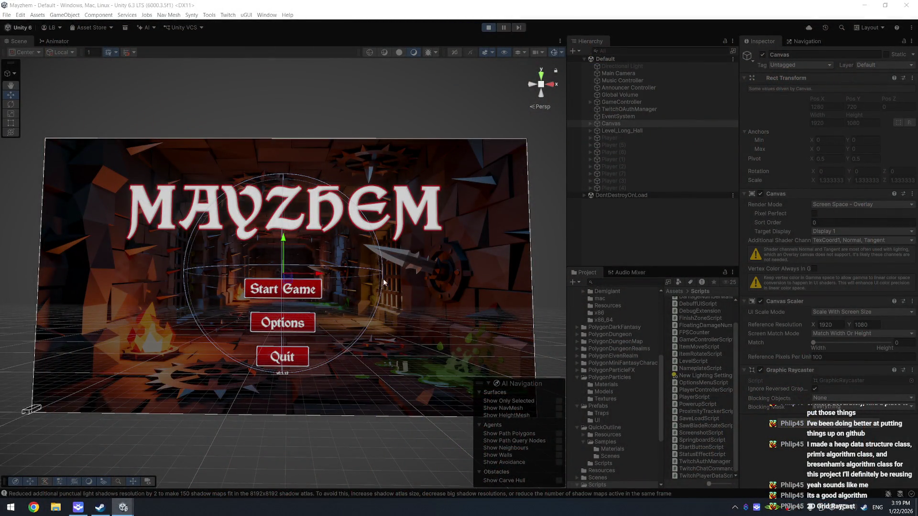
pyautogui.click(283, 323)
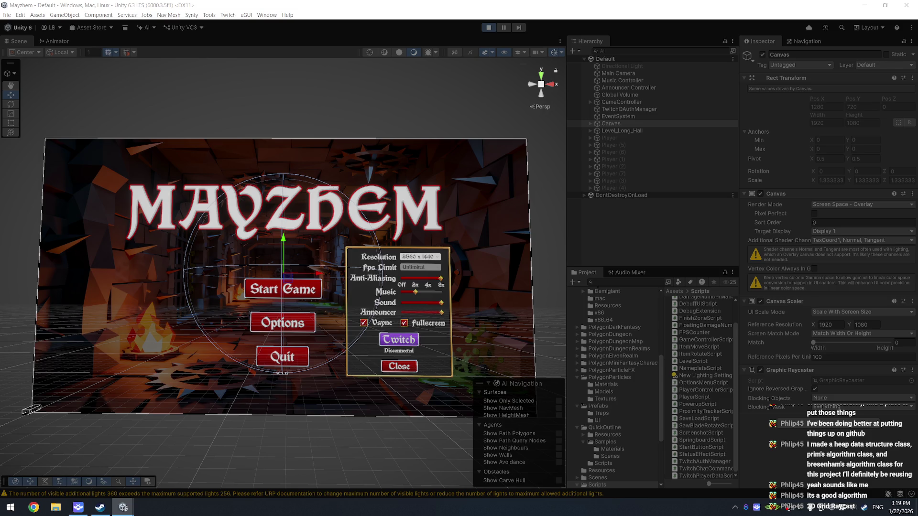
pyautogui.press('Return')
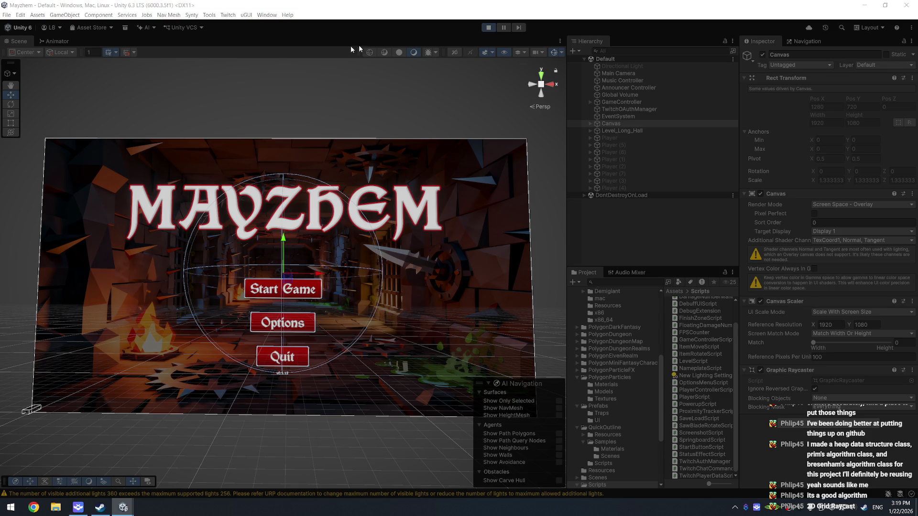
# Step: Stop Play mode and open OptionsMenuScript in the code editor
pyautogui.click(488, 27)
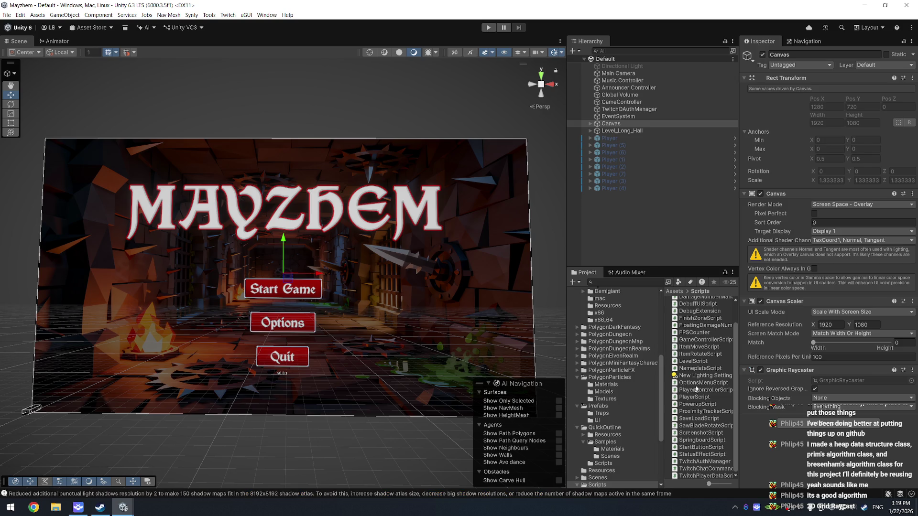
pyautogui.click(694, 385)
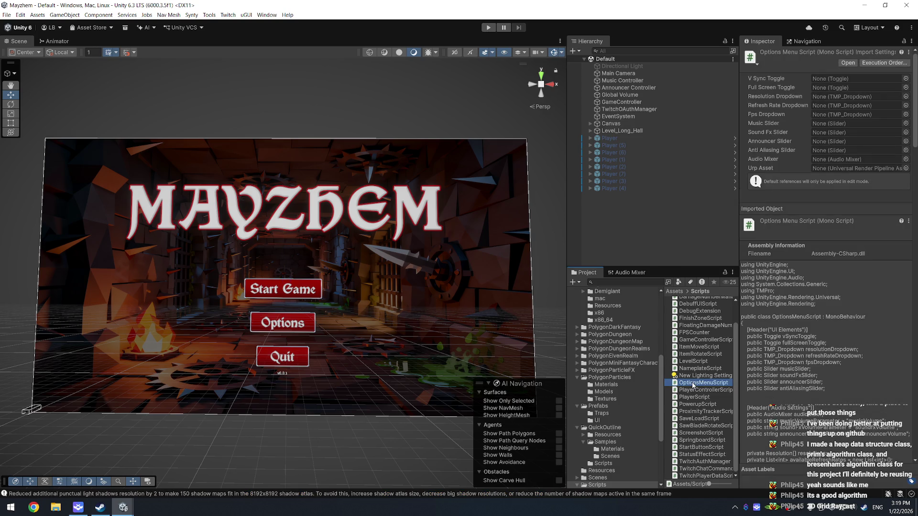
pyautogui.doubleClick(693, 384)
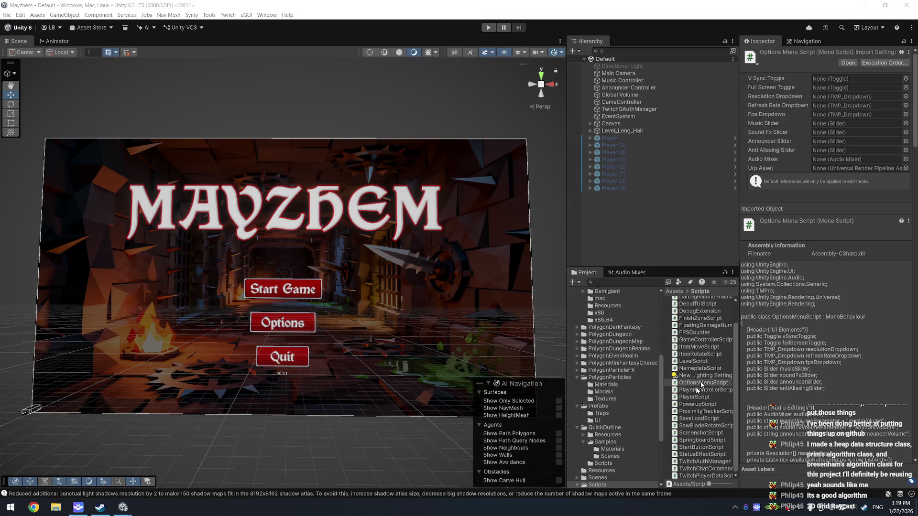
# Step: In TownDefense, create a new MonoBehaviour script named OptionsMenuScript in the Scripts folder
pyautogui.click(868, 12)
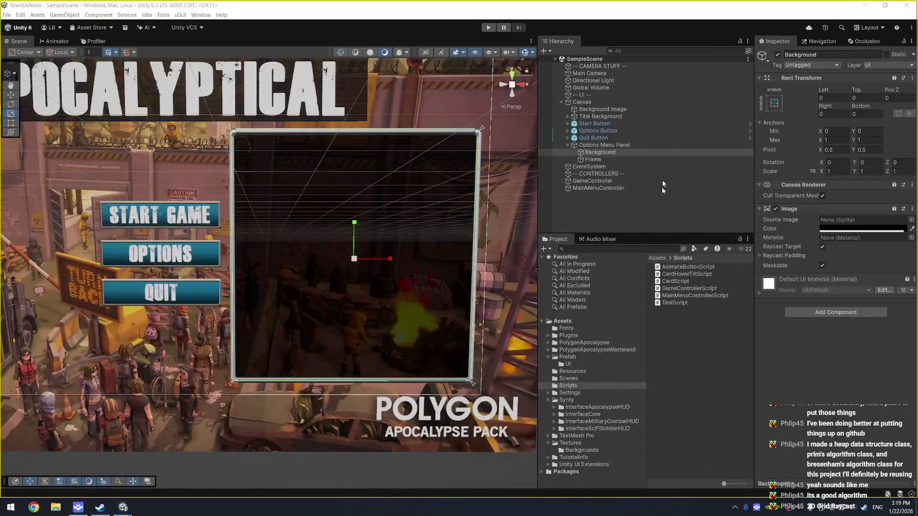
pyautogui.rightClick(675, 357)
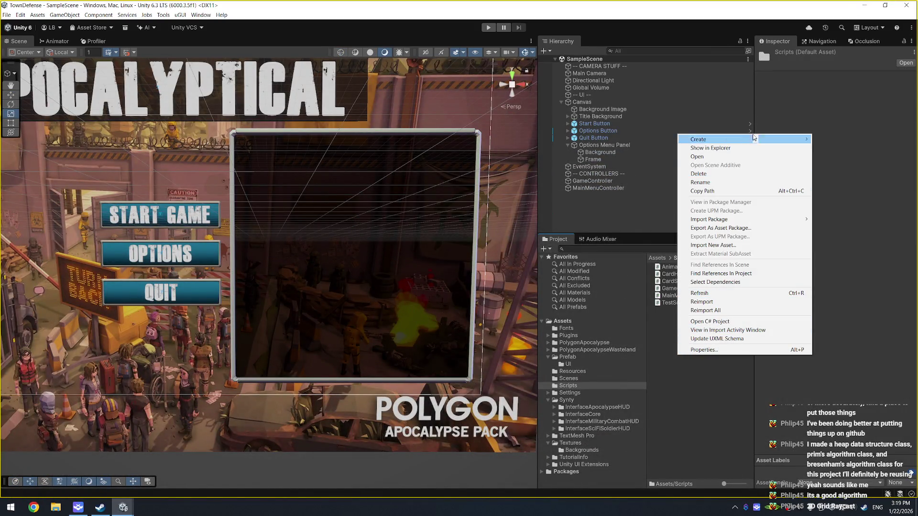
pyautogui.moveTo(789, 139)
pyautogui.click(861, 156)
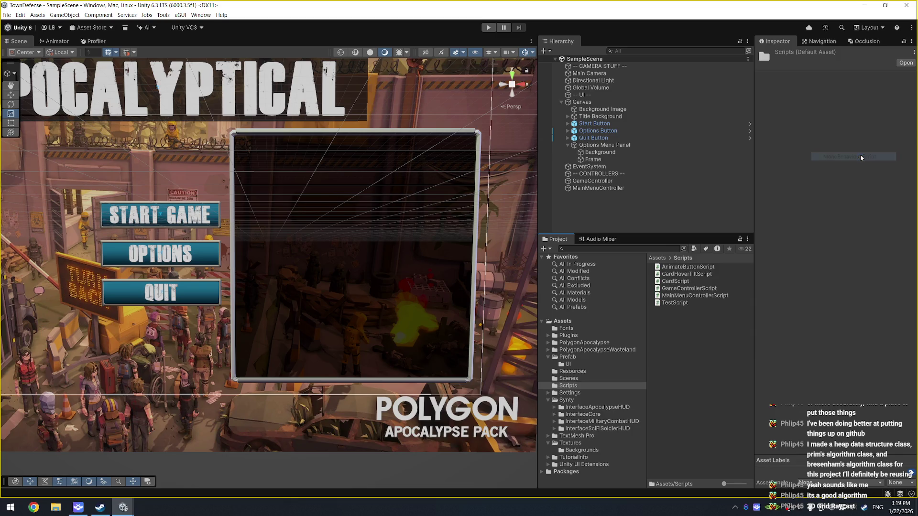
pyautogui.write('OptionsMenuScript')
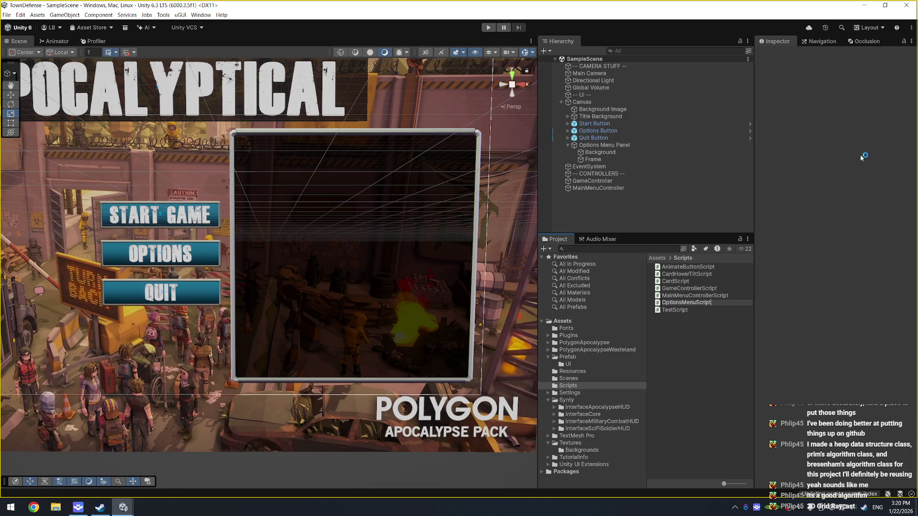
pyautogui.press('Return')
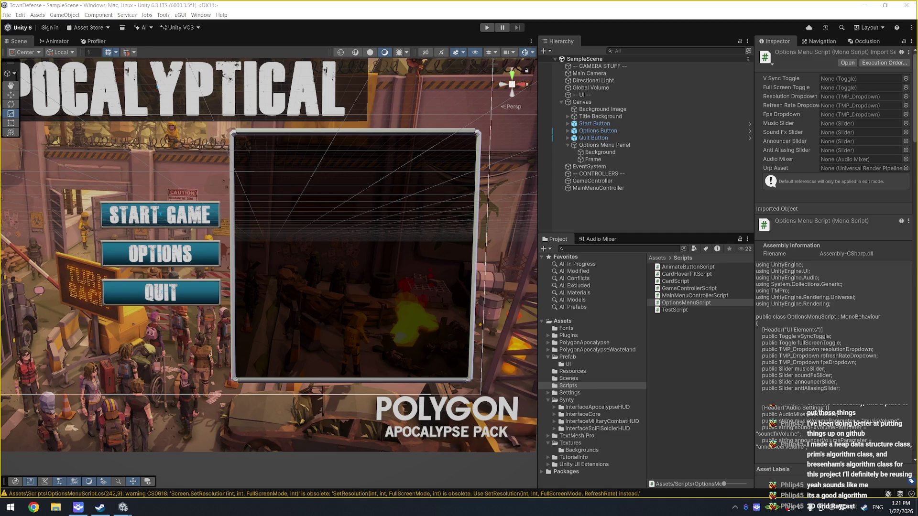
# Step: In Mayzhem, expand Canvas and Main Menu Panel in the Hierarchy and select Options Panel
pyautogui.moveTo(123, 507)
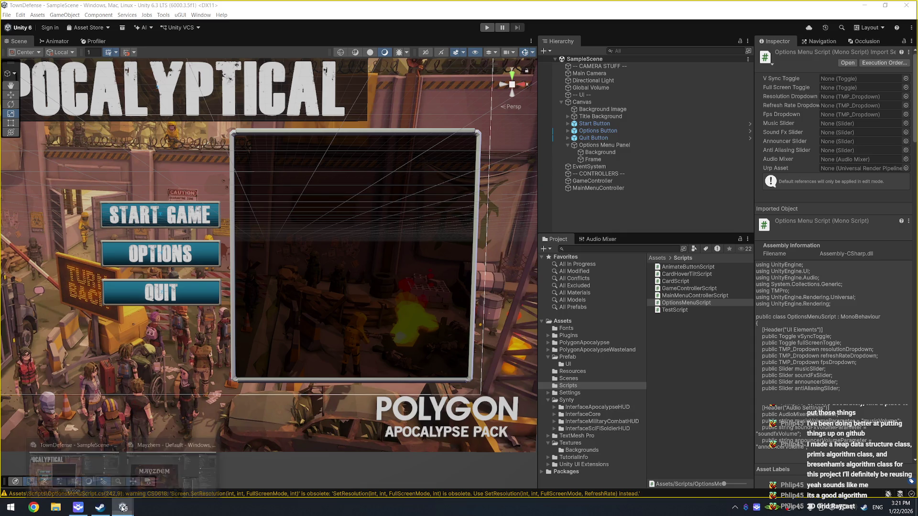
pyautogui.click(155, 478)
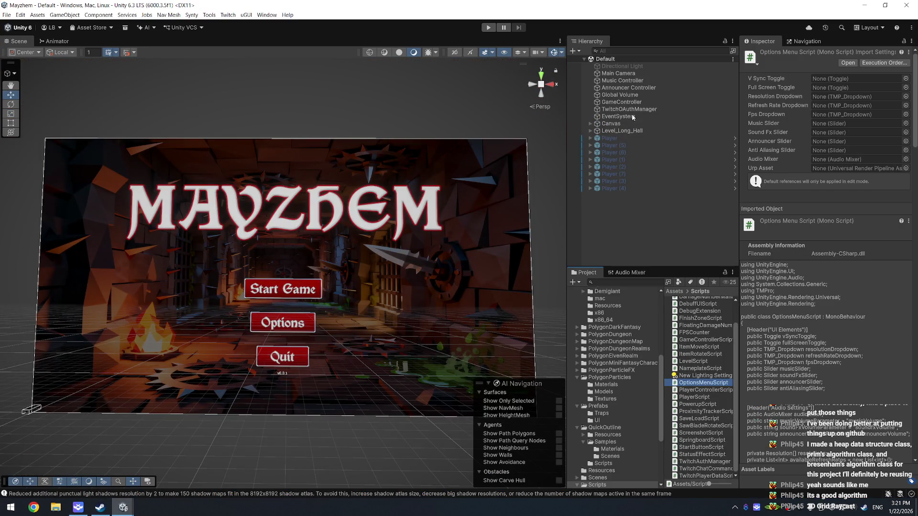
pyautogui.click(630, 95)
pyautogui.click(633, 117)
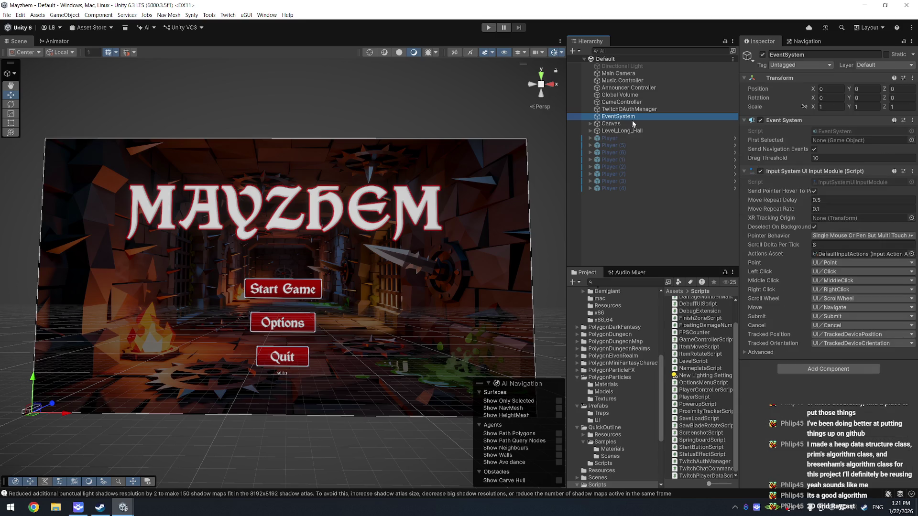
pyautogui.click(632, 123)
pyautogui.press('Right')
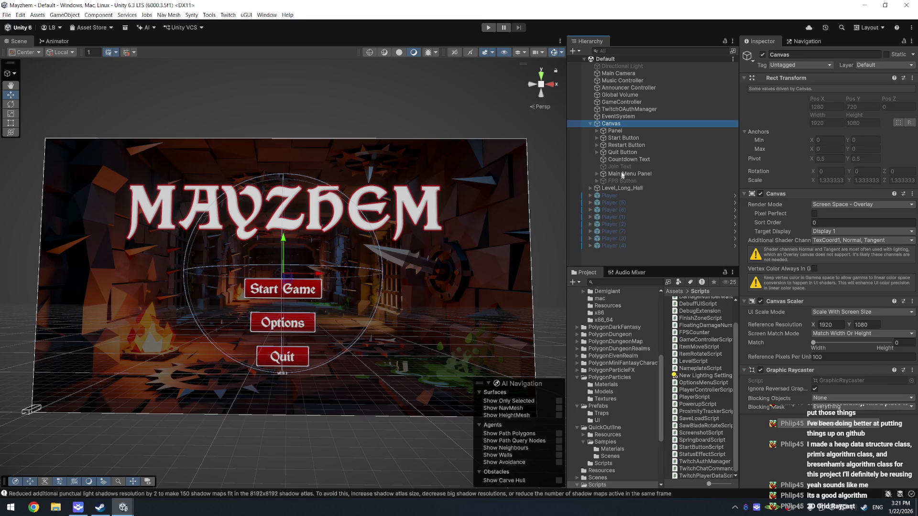
pyautogui.click(640, 176)
pyautogui.press('Right')
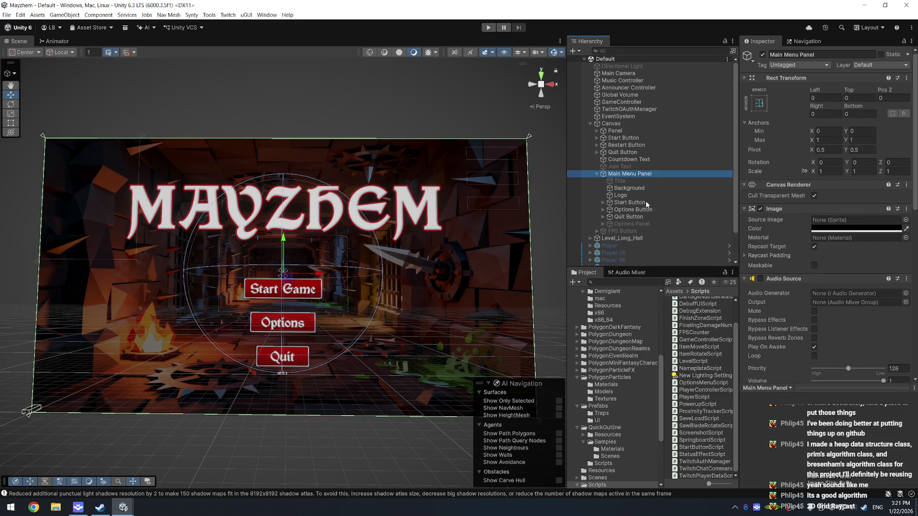
pyautogui.click(644, 224)
# Step: Browse the Options Panel and Main Menu Panel context menus and the File menu
pyautogui.rightClick(644, 224)
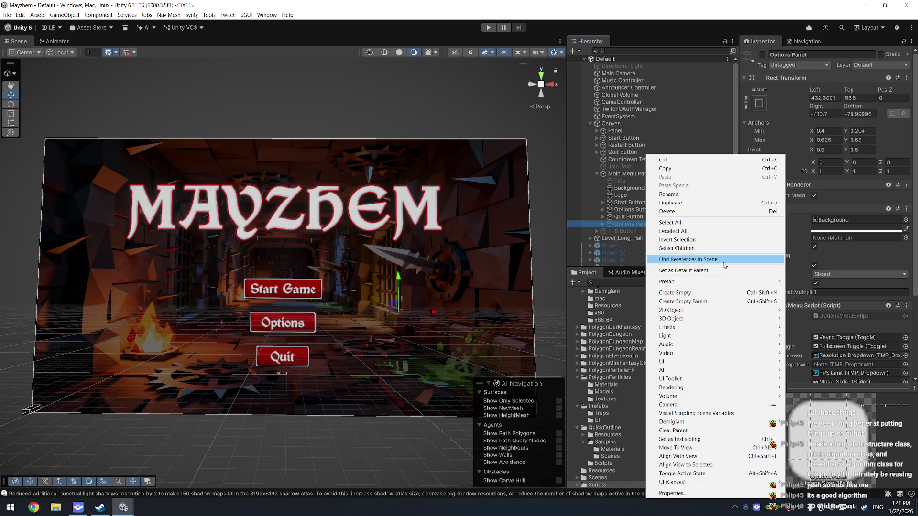
pyautogui.moveTo(674, 400)
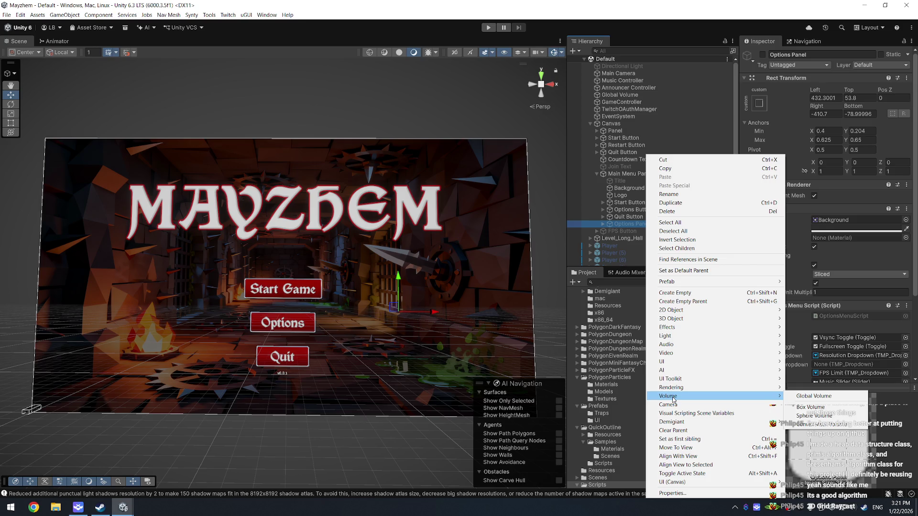
pyautogui.moveTo(715, 287)
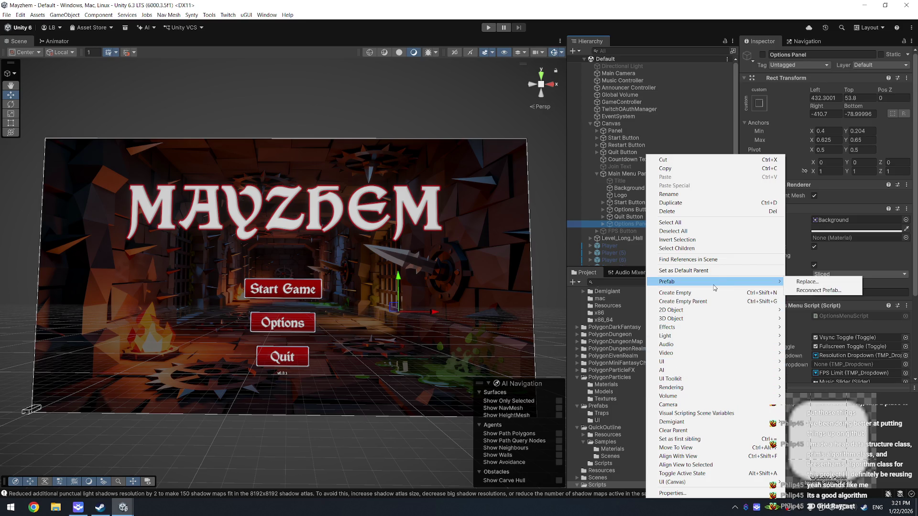
pyautogui.rightClick(618, 226)
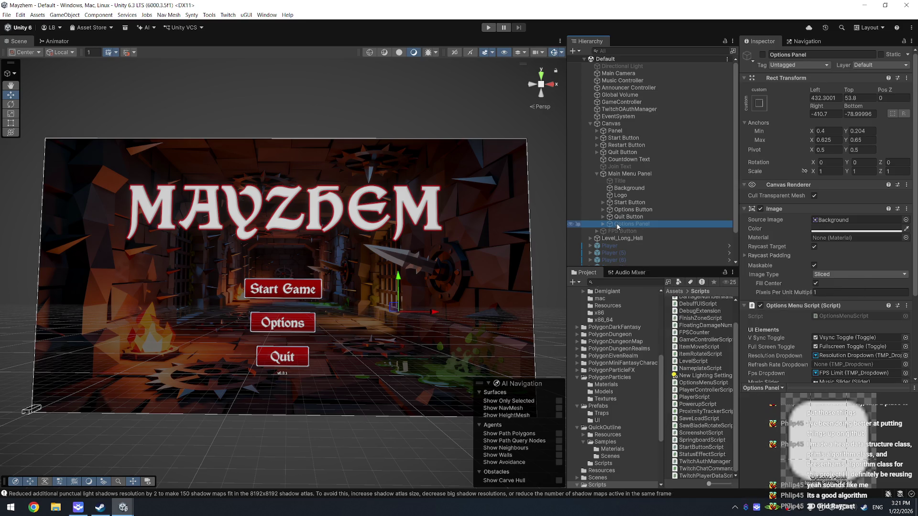
pyautogui.rightClick(619, 227)
pyautogui.rightClick(611, 175)
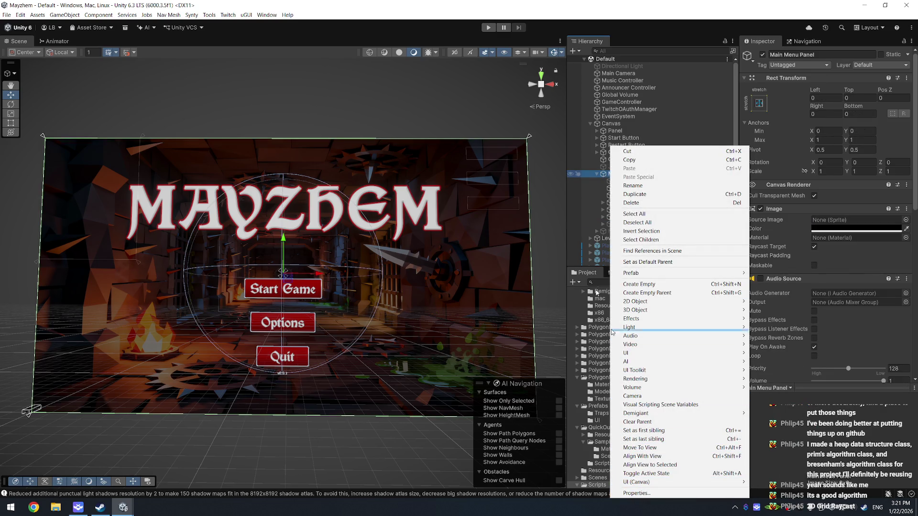
pyautogui.click(2, 19)
pyautogui.click(4, 16)
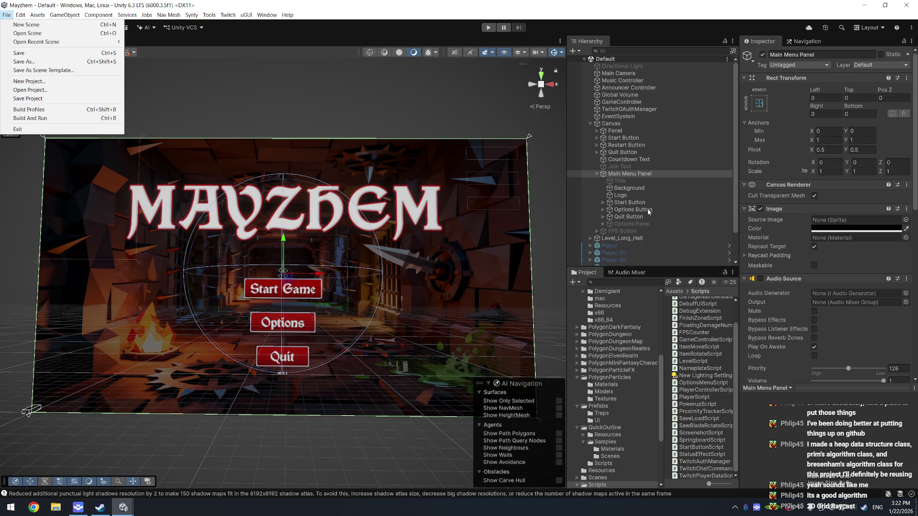
# Step: Drag Options Panel into the Prefabs/UI folder to make it a prefab asset
pyautogui.click(640, 223)
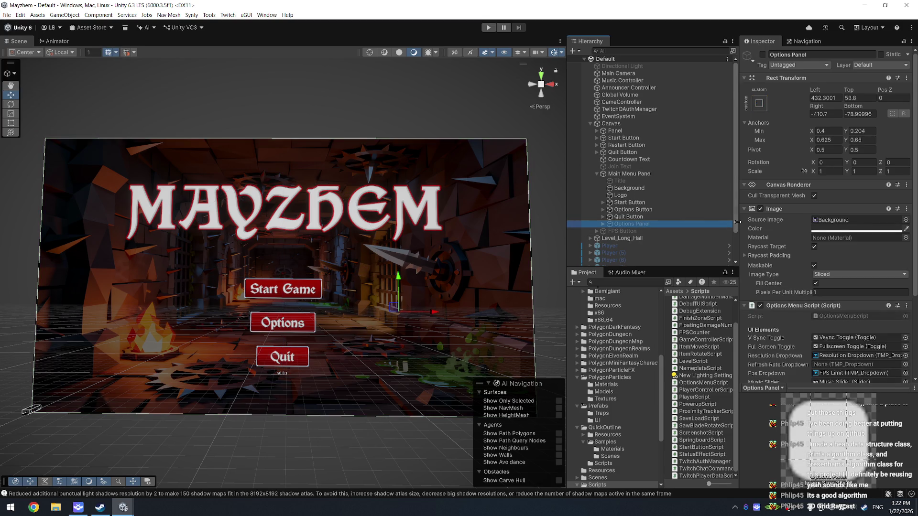
pyautogui.moveTo(737, 222); pyautogui.dragTo(764, 222)
pyautogui.scroll(-3, 583, 403)
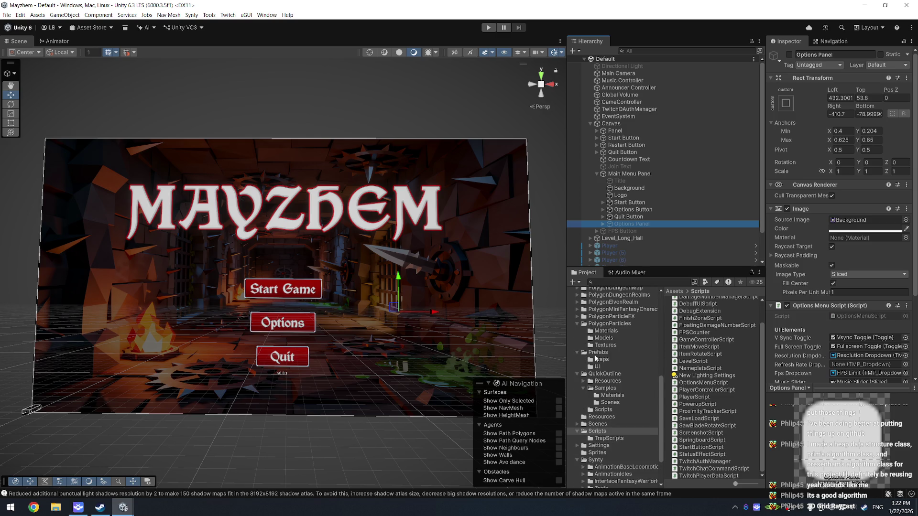
pyautogui.click(597, 366)
pyautogui.moveTo(632, 224)
pyautogui.mouseDown()
pyautogui.moveTo(669, 335)
pyautogui.moveTo(712, 354)
pyautogui.mouseUp()
pyautogui.rightClick(711, 323)
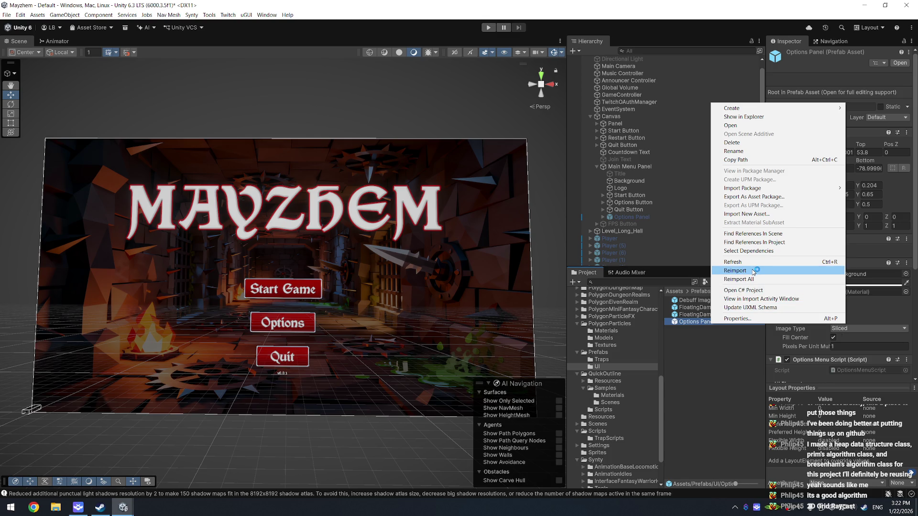
# Step: Export the Options Panel prefab alone, excluding dependencies and all scripts
pyautogui.click(774, 197)
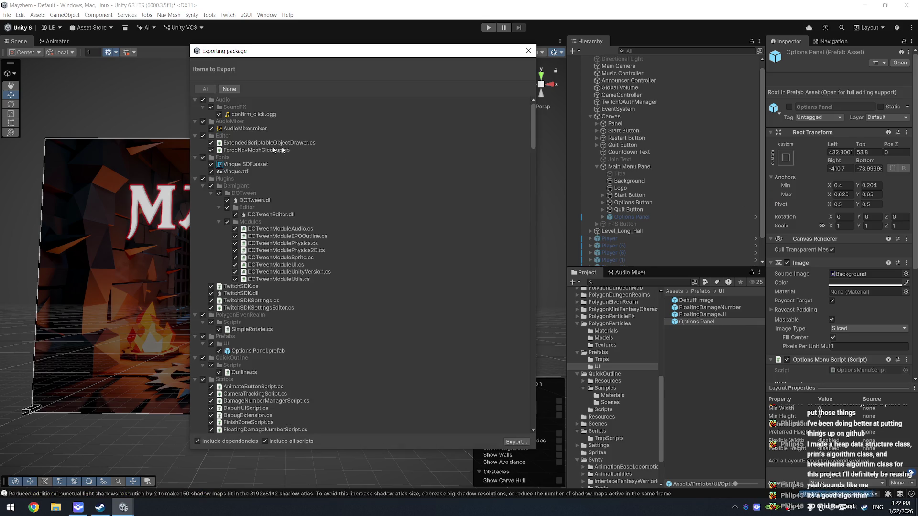
pyautogui.click(229, 89)
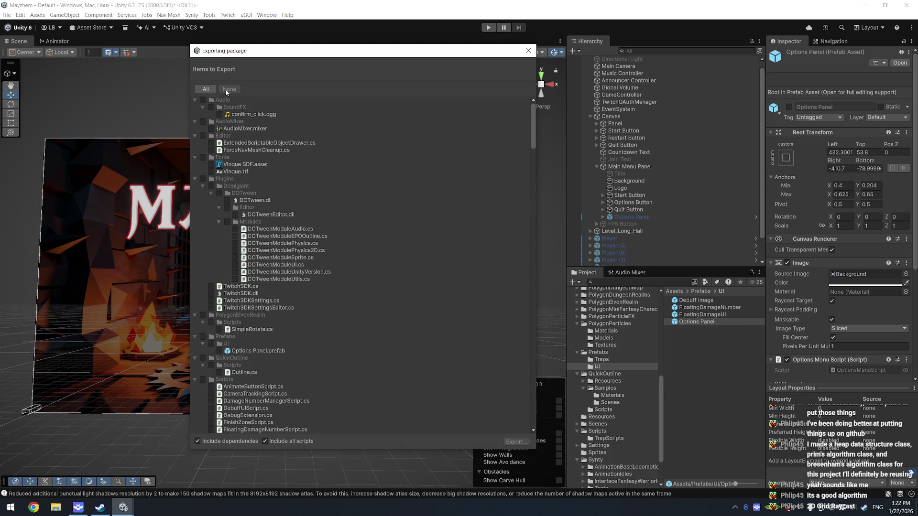
pyautogui.scroll(-10, 293, 275)
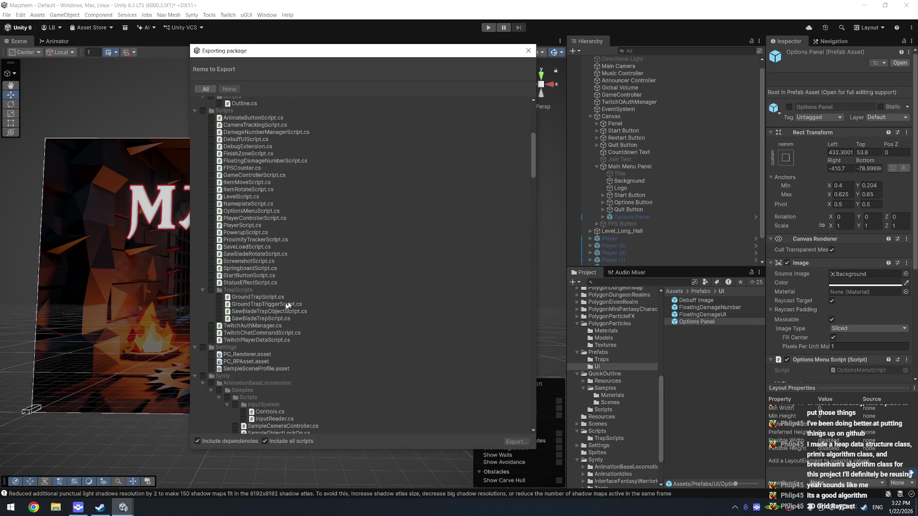
pyautogui.click(246, 443)
pyautogui.click(265, 442)
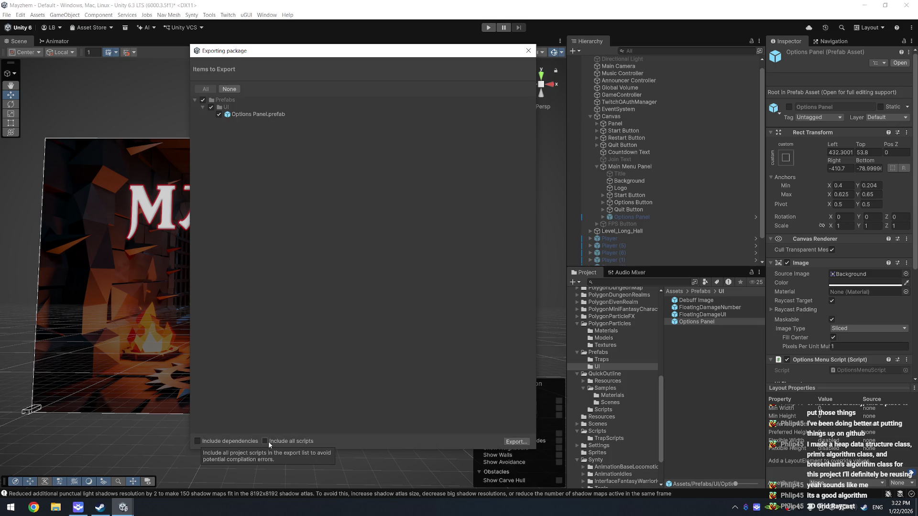
pyautogui.click(523, 442)
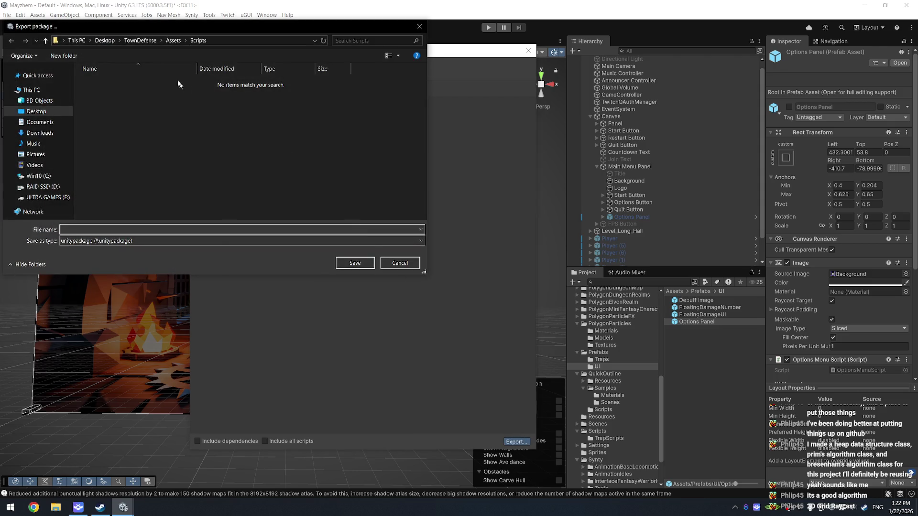
# Step: Save the package as OptionsPanel in the TownDefense project folder, then close Mayzhem
pyautogui.click(170, 41)
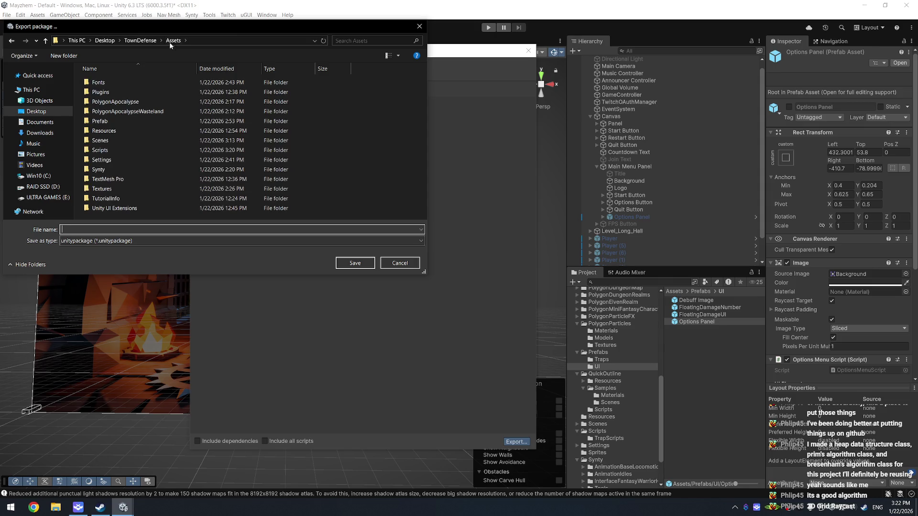
pyautogui.click(147, 41)
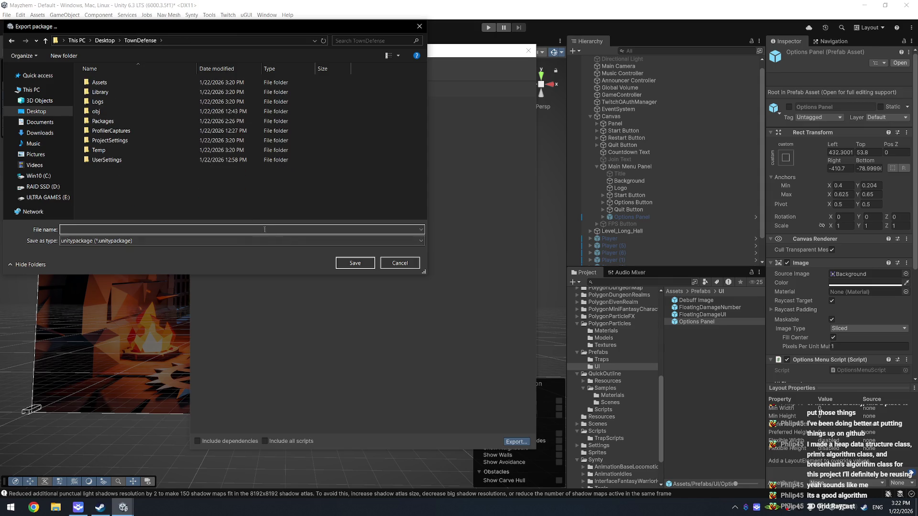
pyautogui.write('OptionsPanel')
pyautogui.press('Return')
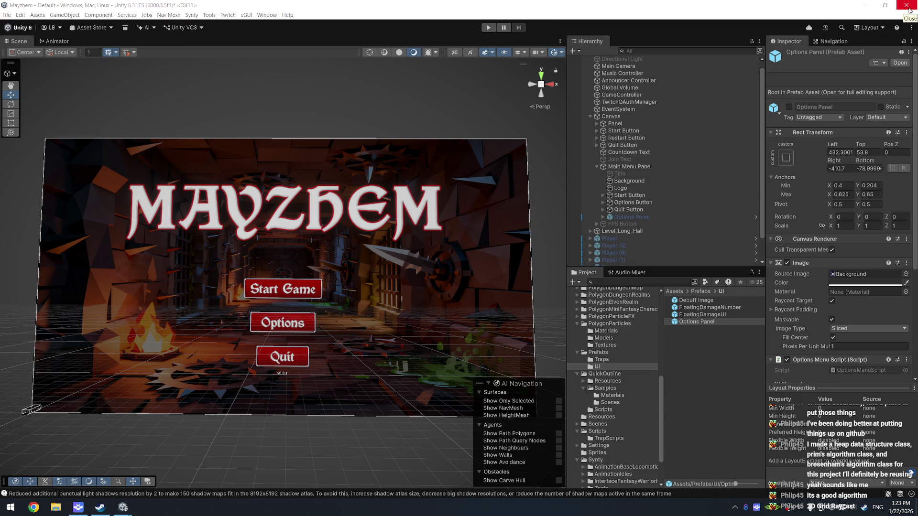
pyautogui.click(907, 6)
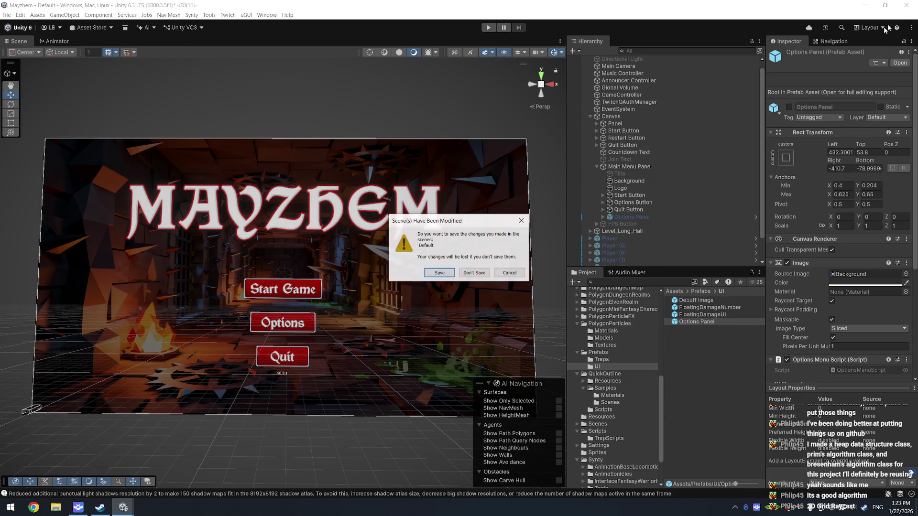
# Step: Answer the unsaved-scene prompt, import the OptionsPanel package into TownDefense, and open Prefabs/UI
pyautogui.click(479, 276)
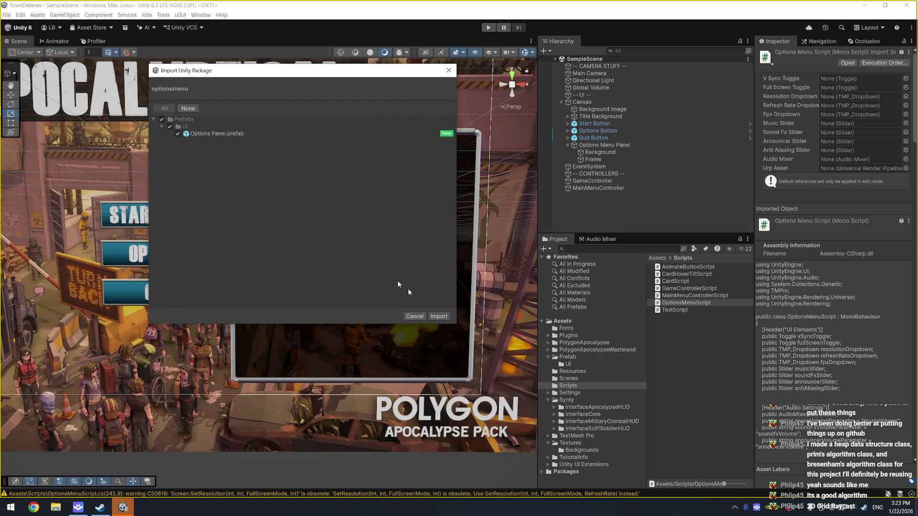
pyautogui.click(440, 316)
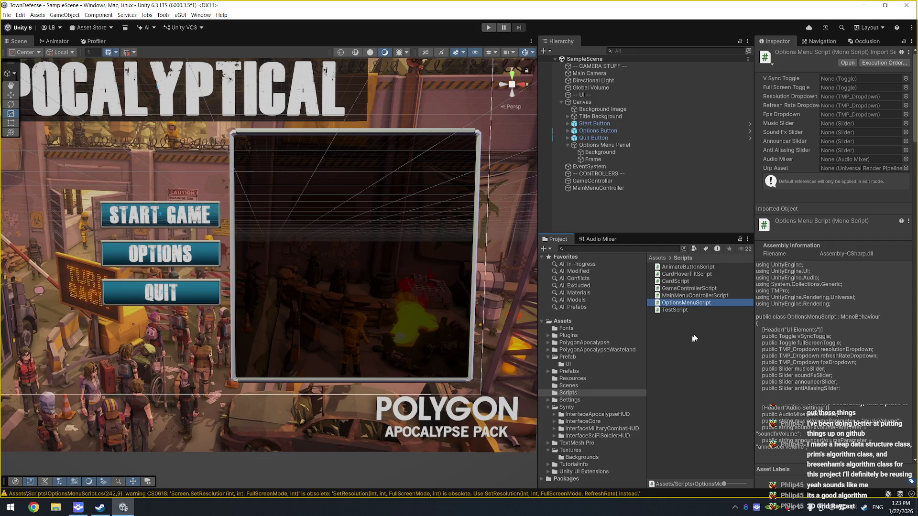
pyautogui.click(574, 371)
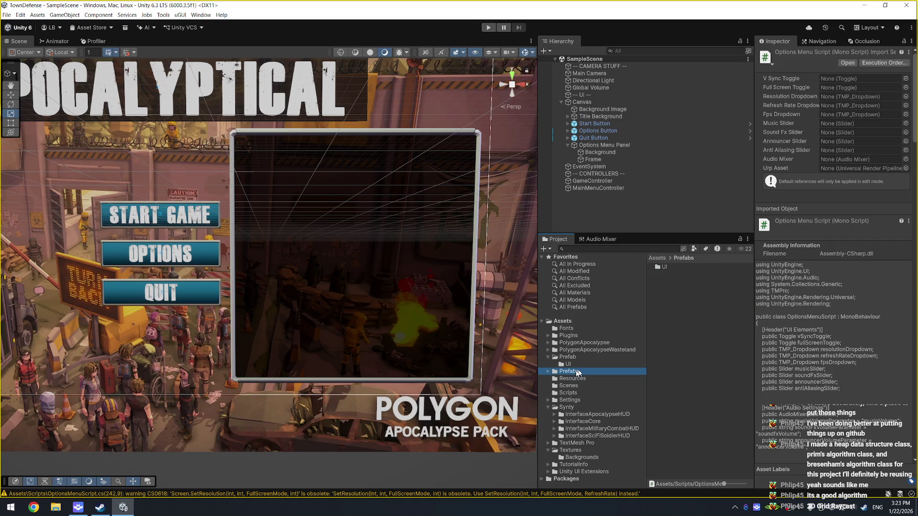
pyautogui.click(548, 372)
pyautogui.click(588, 378)
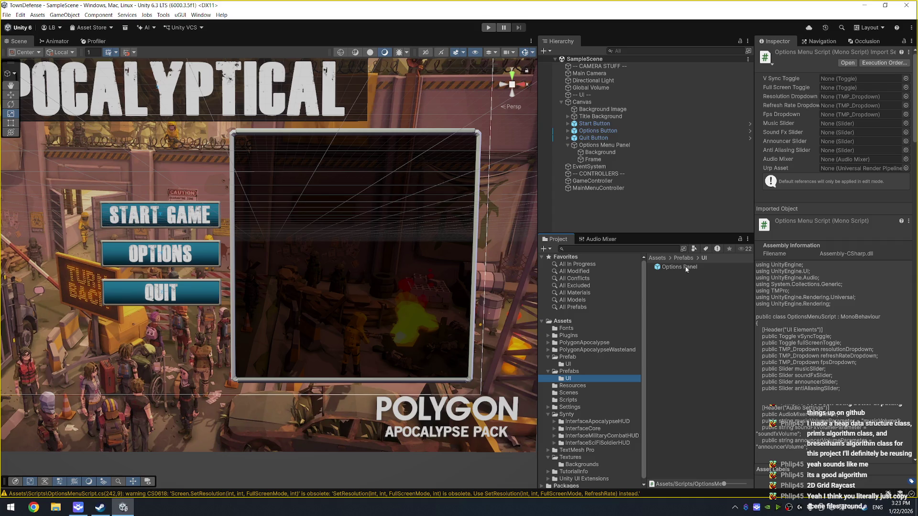
# Step: Move Options Panel into Prefab/UI and delete the leftover Prefabs folder
pyautogui.moveTo(686, 269)
pyautogui.mouseDown()
pyautogui.moveTo(589, 363)
pyautogui.moveTo(570, 366)
pyautogui.mouseUp()
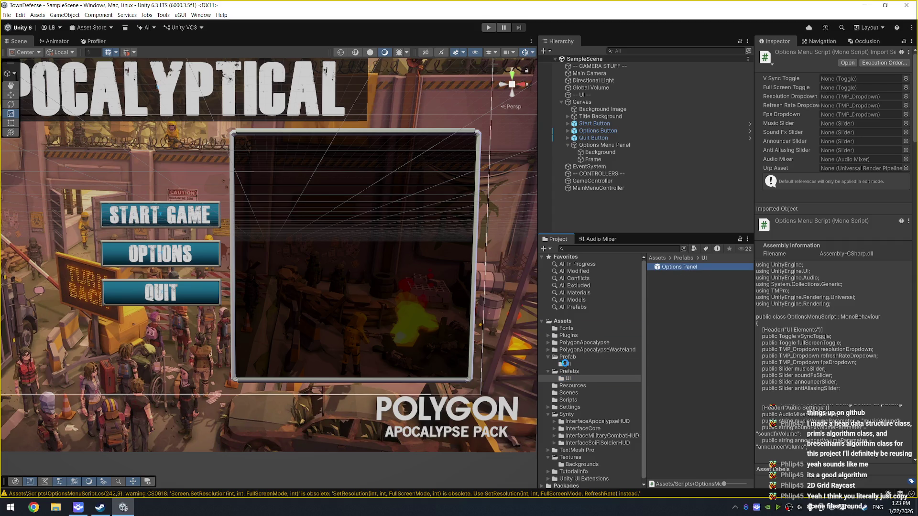
pyautogui.click(565, 374)
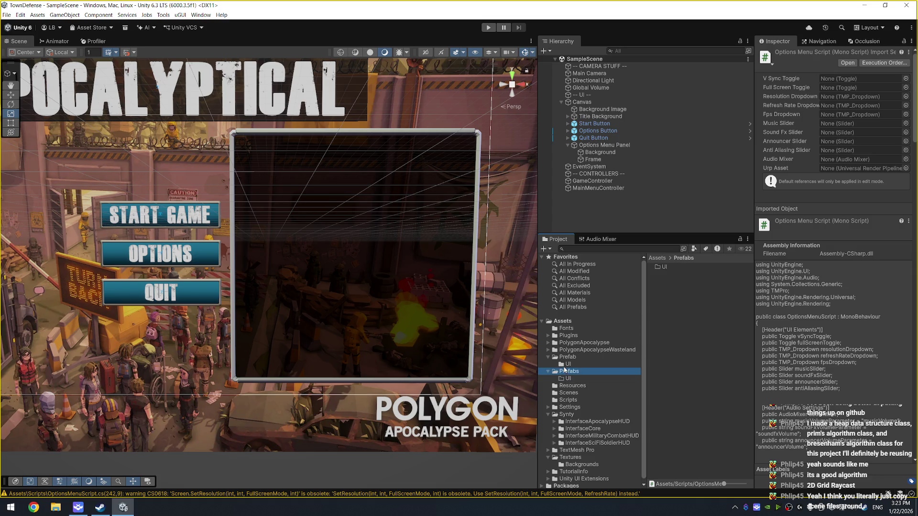
pyautogui.press('Delete')
pyautogui.click(465, 270)
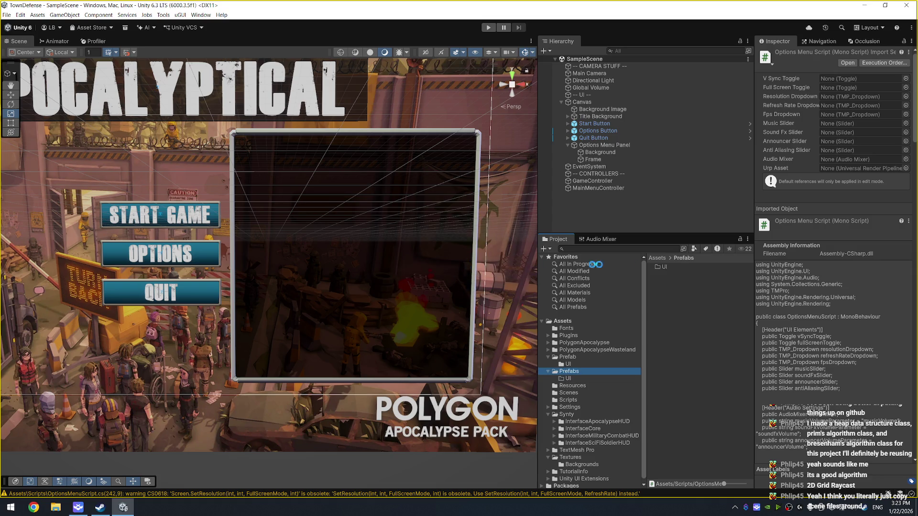